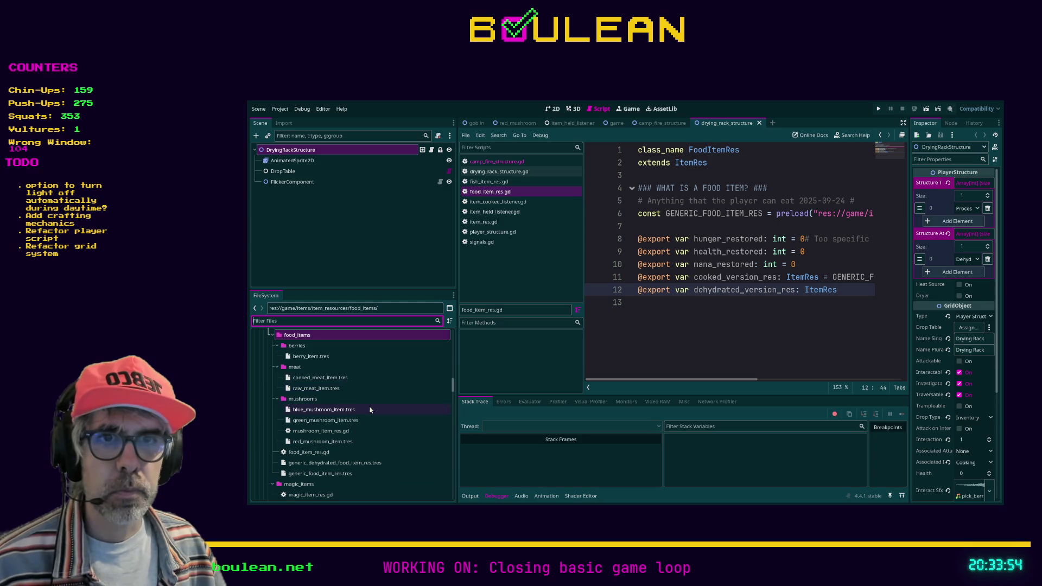
Step: In food_item_res.gd, put '#' before the GENERIC_FOOD_ITEM_RES default on the line 11 cooked_version_res export
left_click(323, 453)
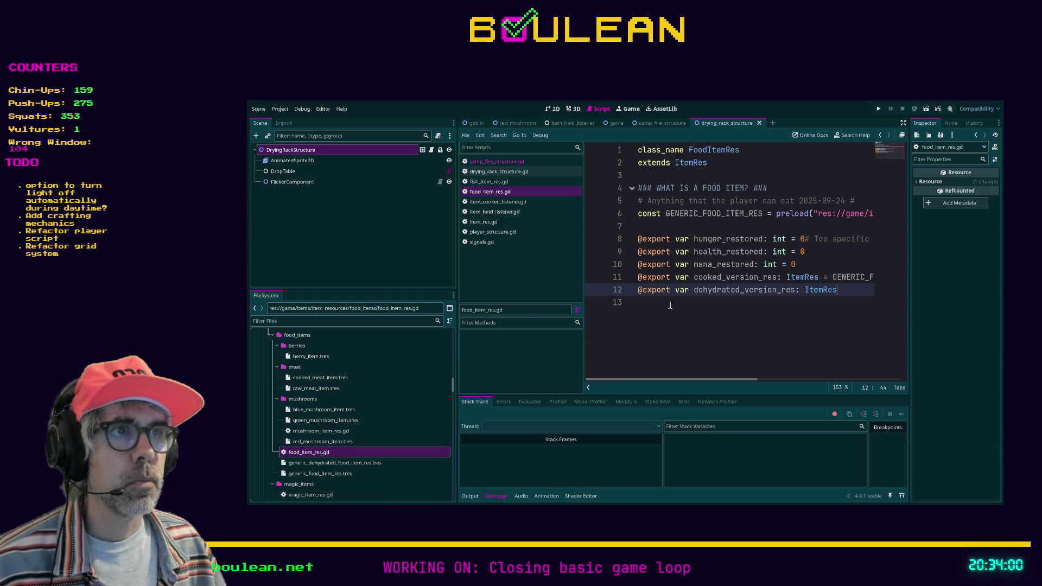
mouse_move(645, 380)
left_mouse_down()
mouse_move(689, 381)
mouse_move(630, 379)
mouse_move(699, 378)
mouse_move(619, 381)
mouse_move(677, 381)
left_mouse_up()
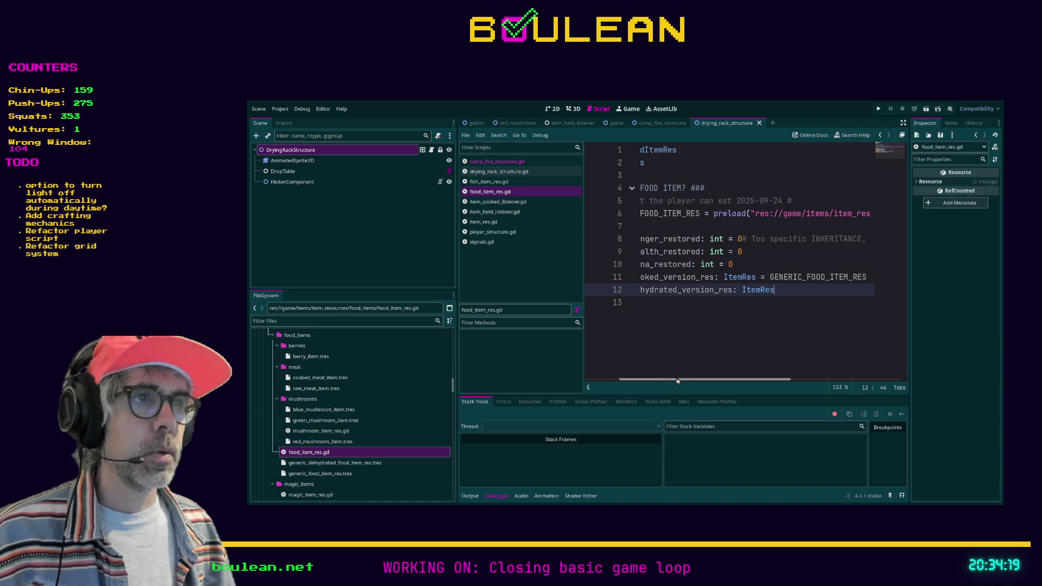
left_click(725, 277)
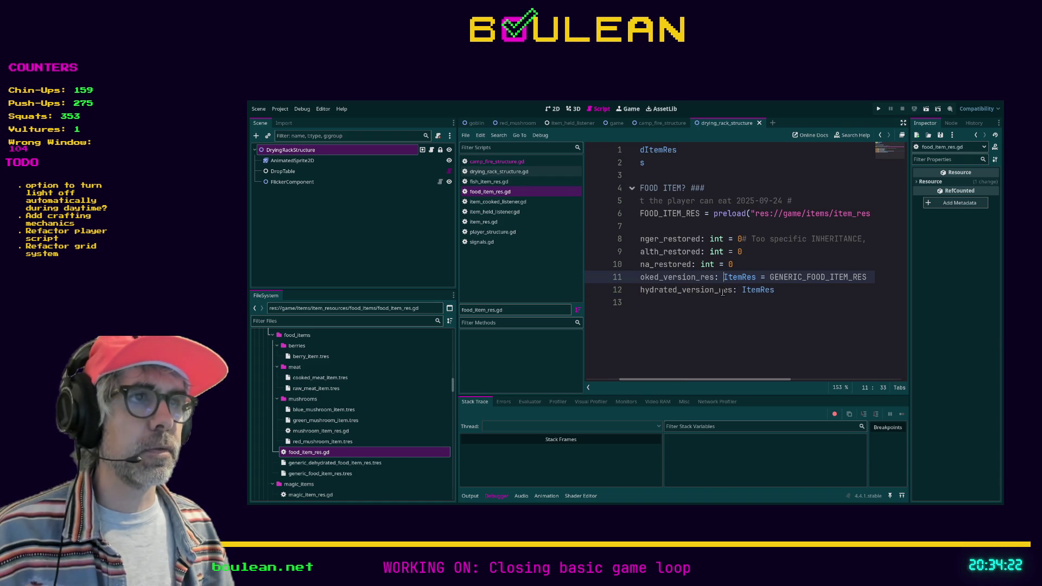
left_click(761, 276)
type("#")
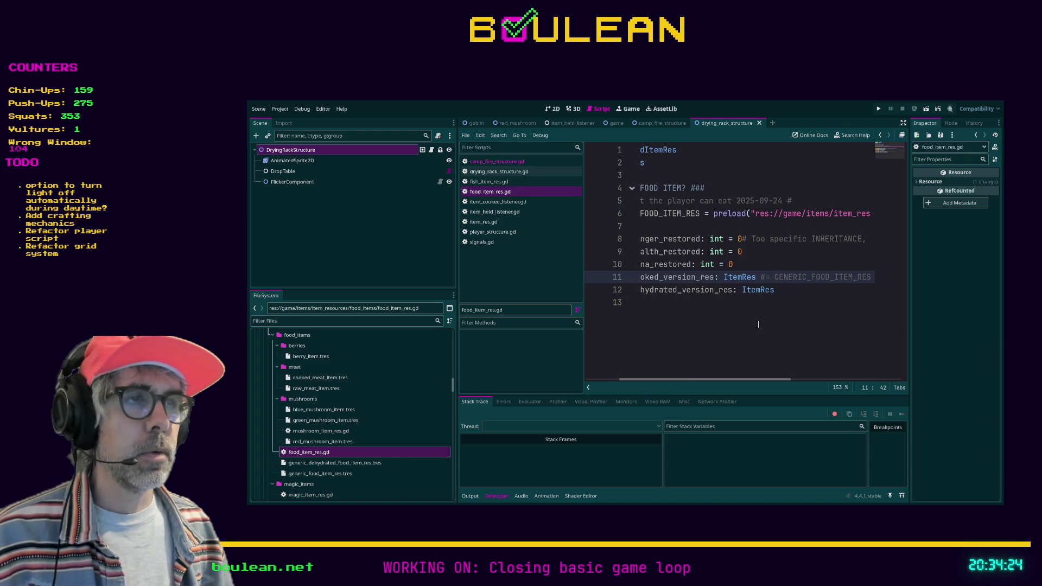
left_click(740, 330)
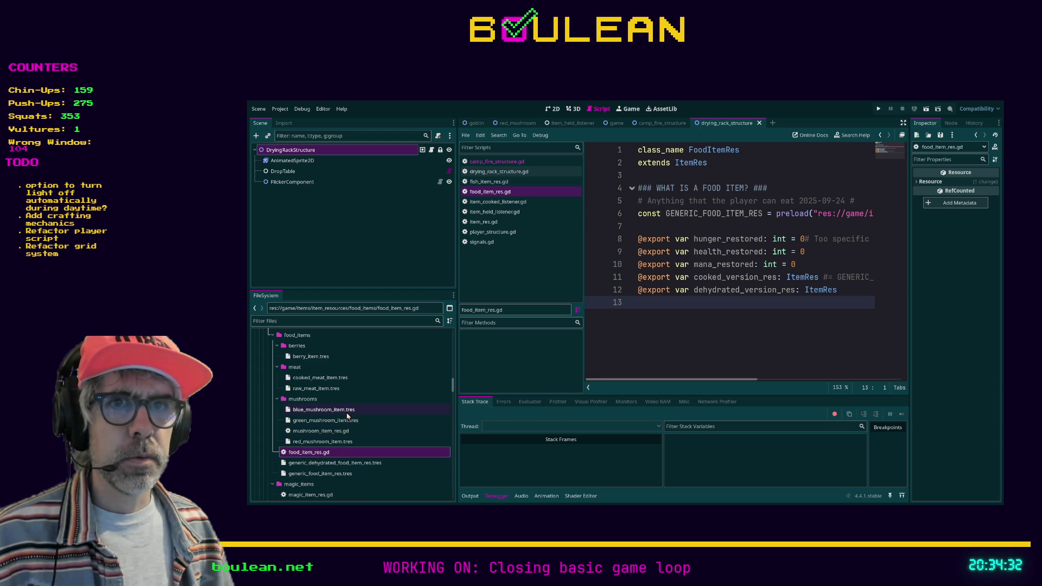
Step: Compare the Inspector properties of generic_food_item_res.tres and generic_dehydrated_food_item_res.tres
left_click(334, 474)
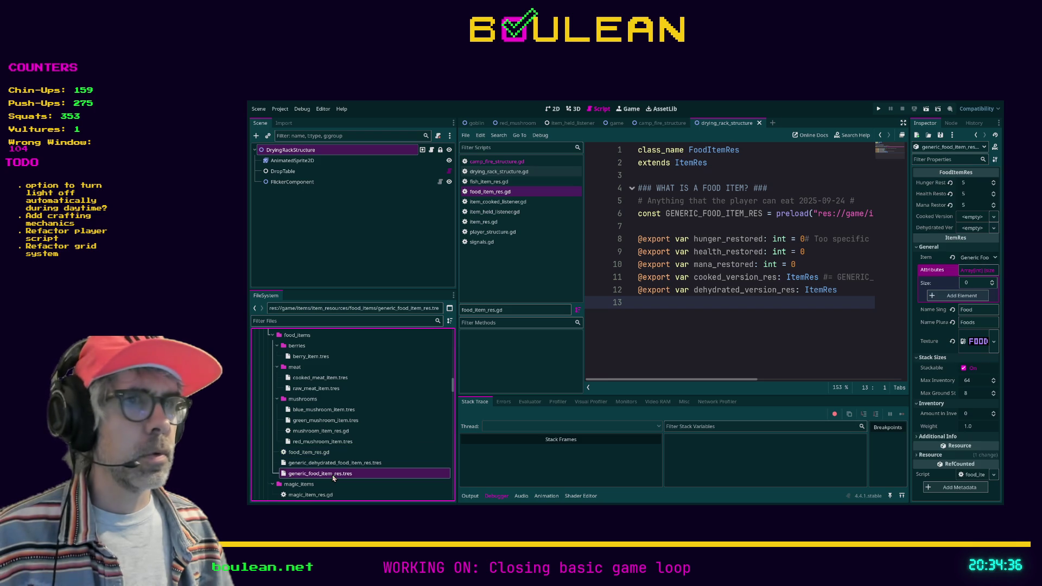
left_click(330, 464)
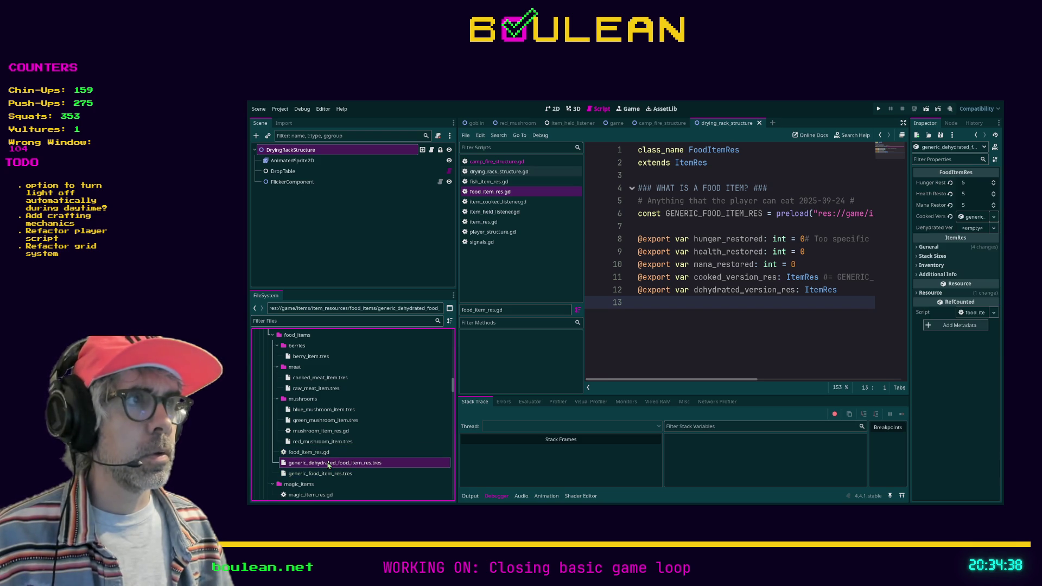
left_click(332, 473)
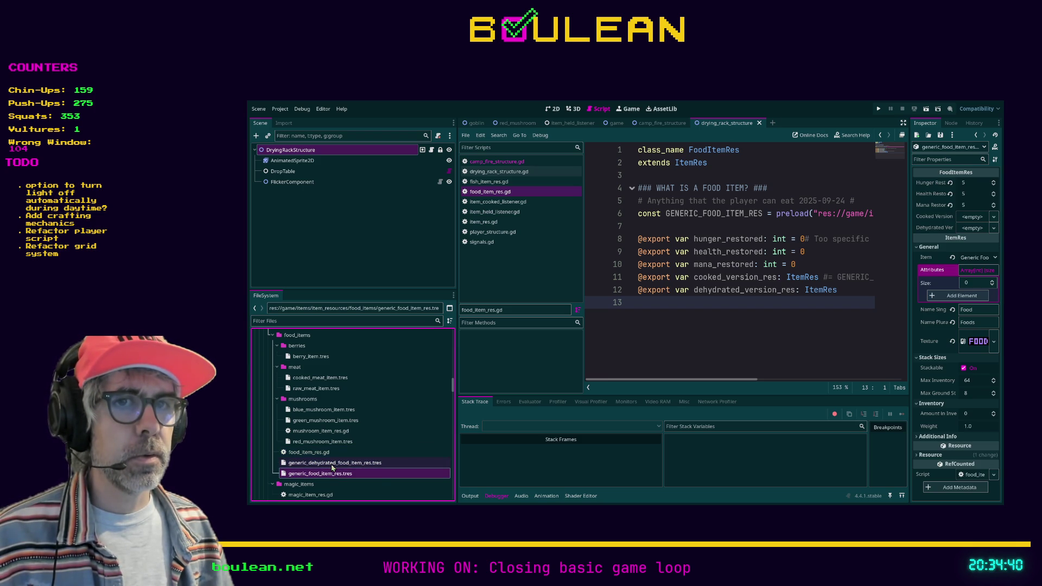
left_click(333, 466)
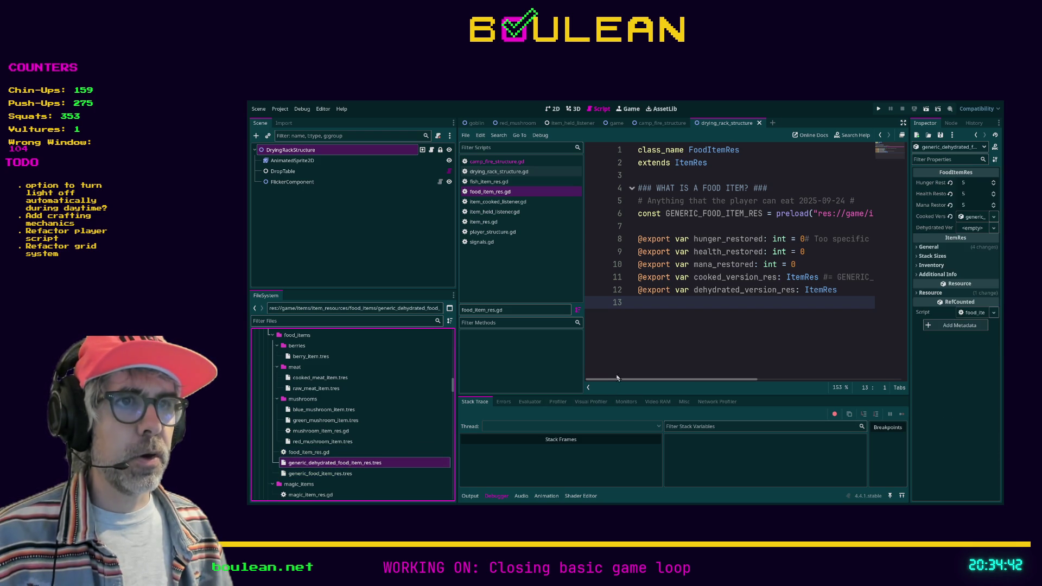
Step: Widen the script editor by moving the script-list splitter left and hiding the docks
left_click_drag(585, 356, 550, 360)
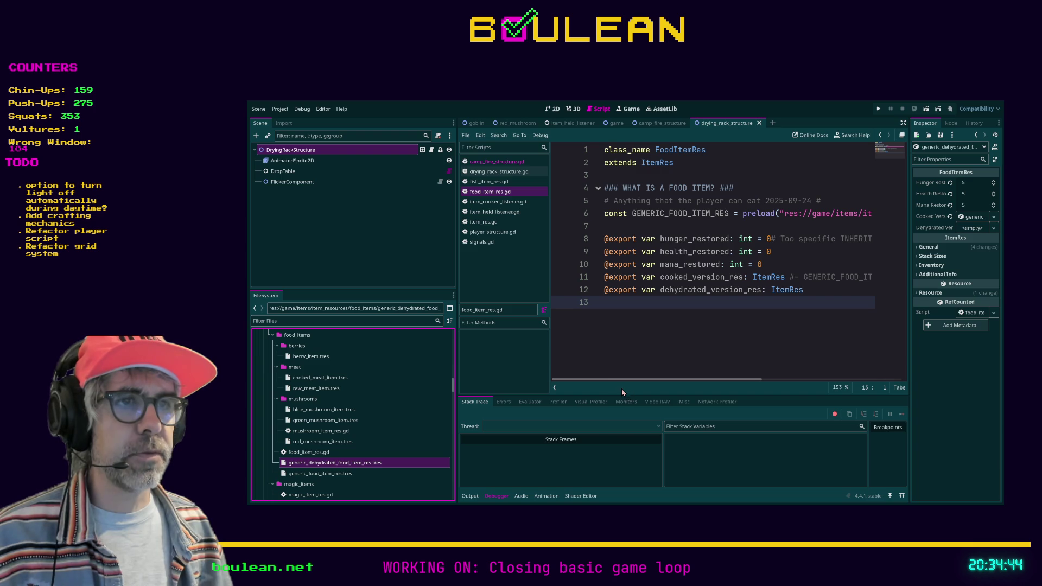
mouse_move(612, 379)
left_mouse_down()
mouse_move(625, 378)
mouse_move(609, 378)
left_mouse_up()
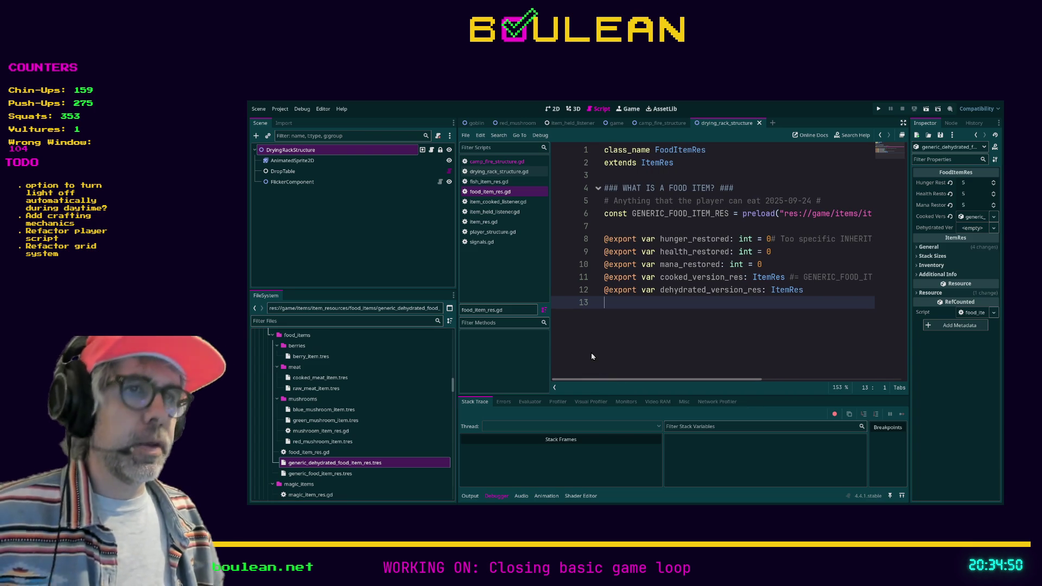
key("ctrl+shift+F11")
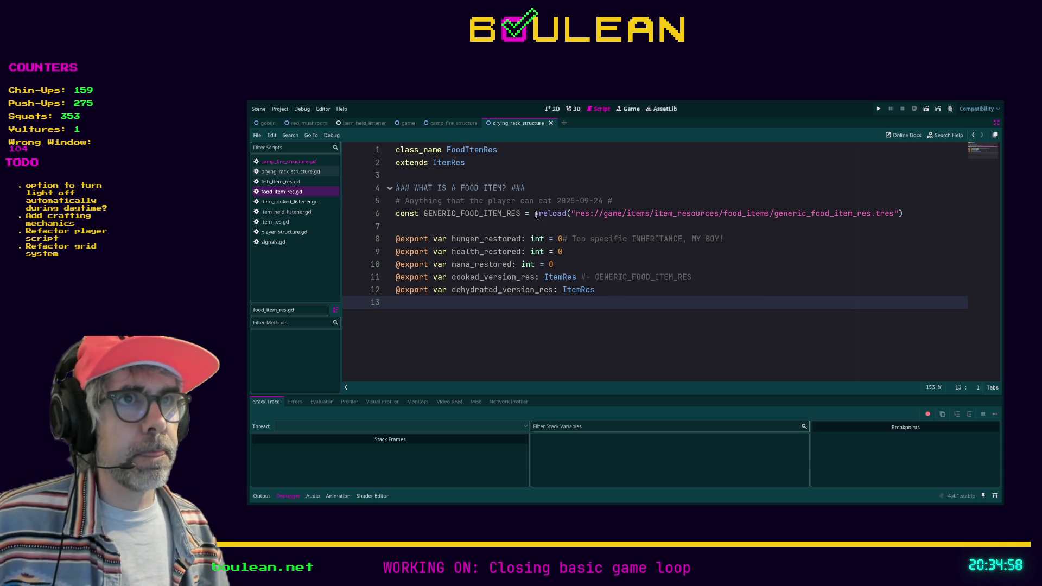
Step: Select and review the line 6 preload call and the commented-out default on line 11
left_click_drag(536, 215, 905, 217)
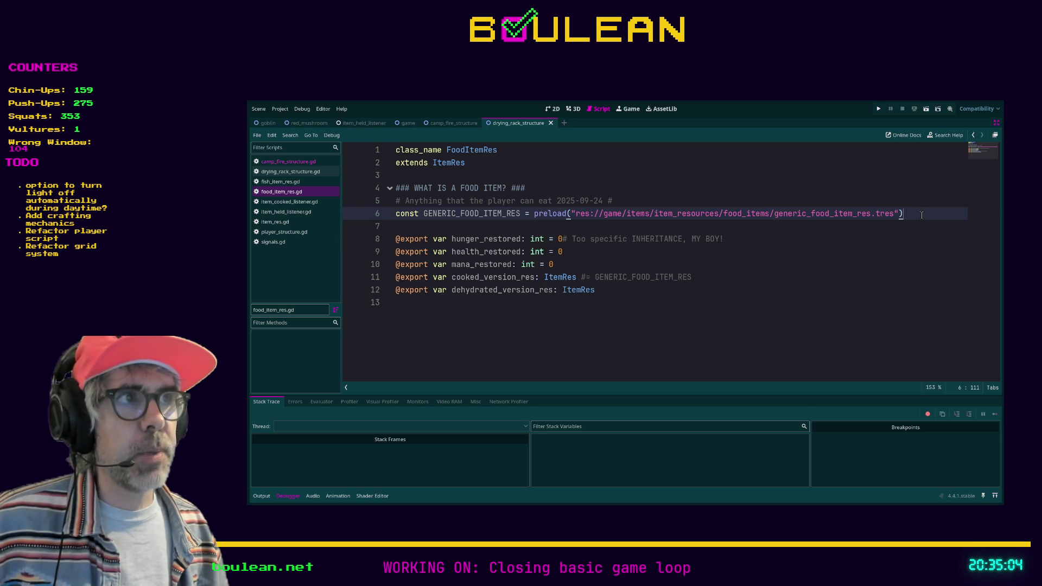
left_click(602, 227)
left_click_drag(904, 214, 534, 214)
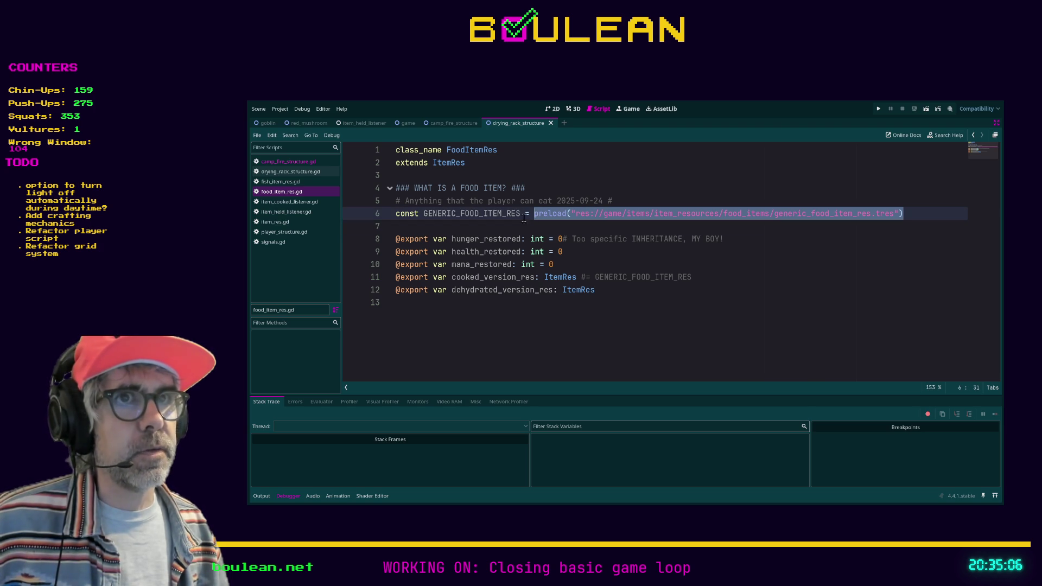
left_click(636, 290)
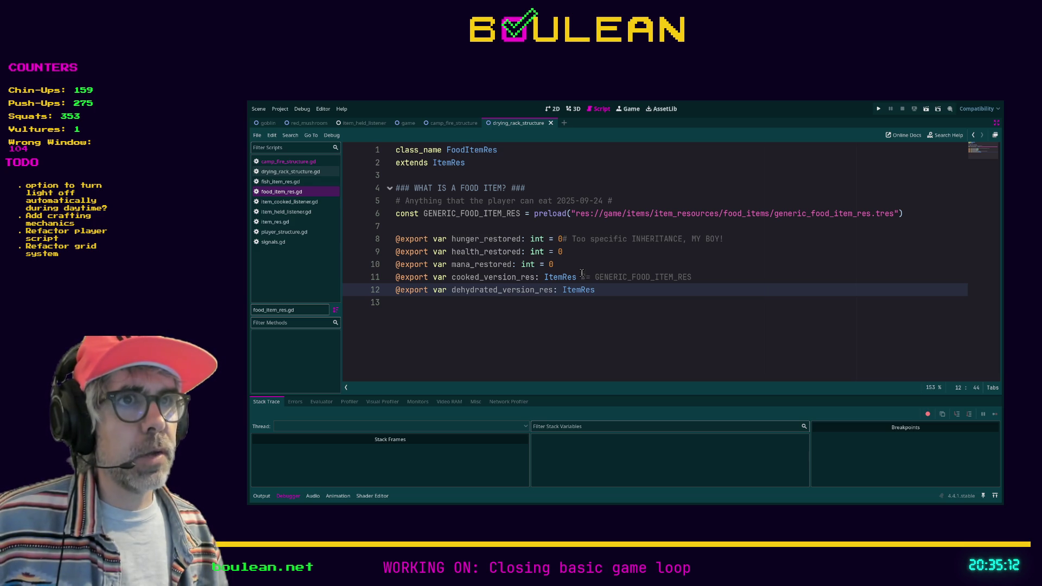
left_click_drag(578, 274, 699, 276)
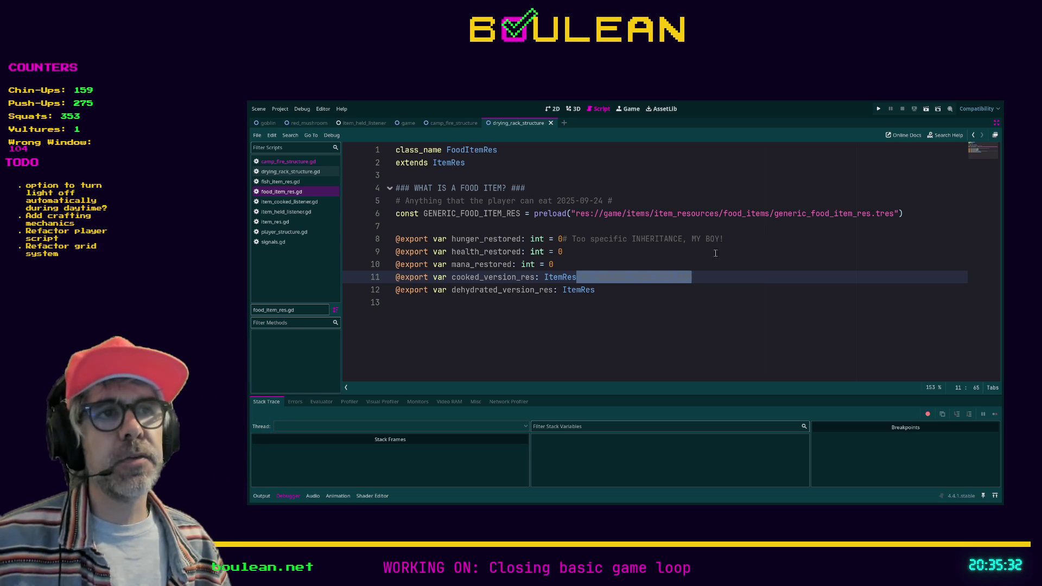
Step: Review line 11's commented default, its cooked_version_res name and the line 6 GENERIC_FOOD_ITEM_RES constant
key("Down")
key("Down")
left_click_drag(581, 277, 695, 273)
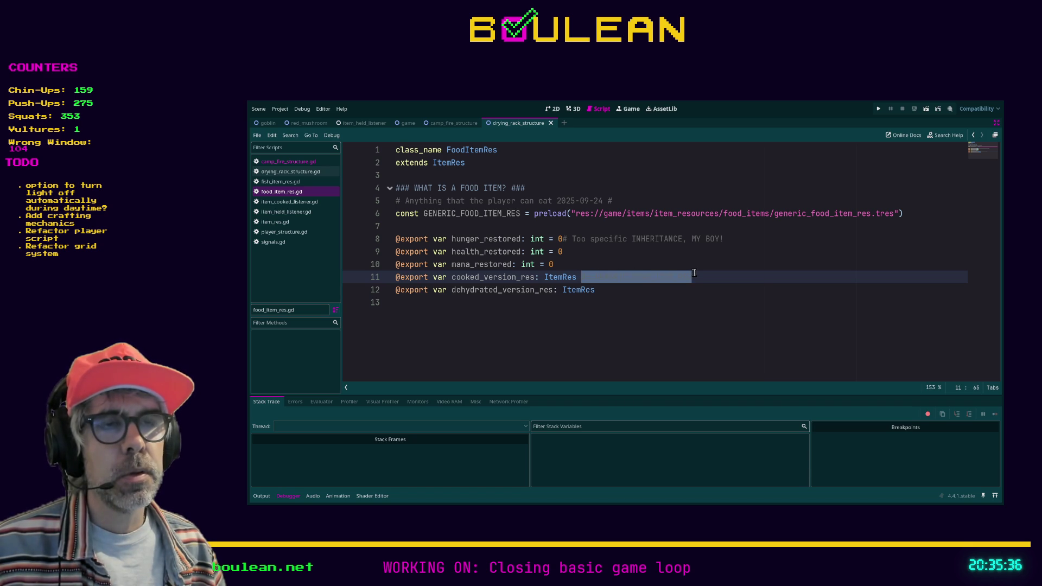
left_click(581, 278)
left_click(631, 296)
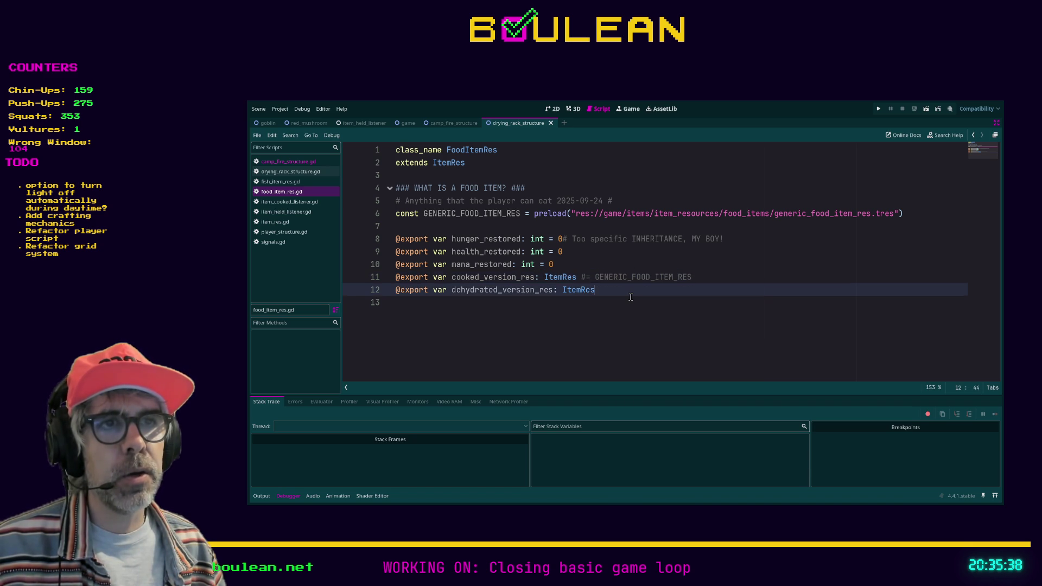
left_click(582, 277)
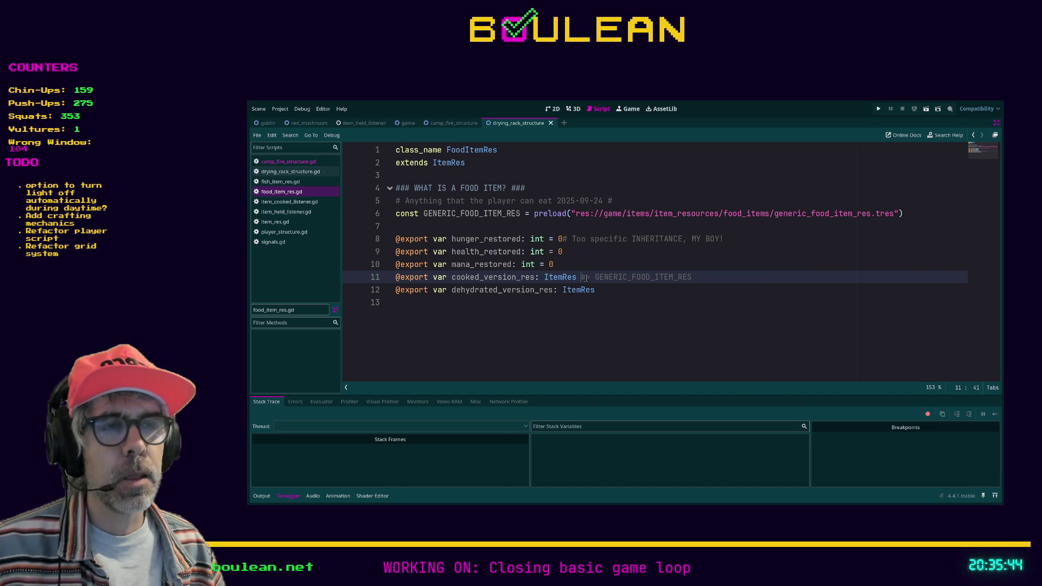
left_click(627, 290)
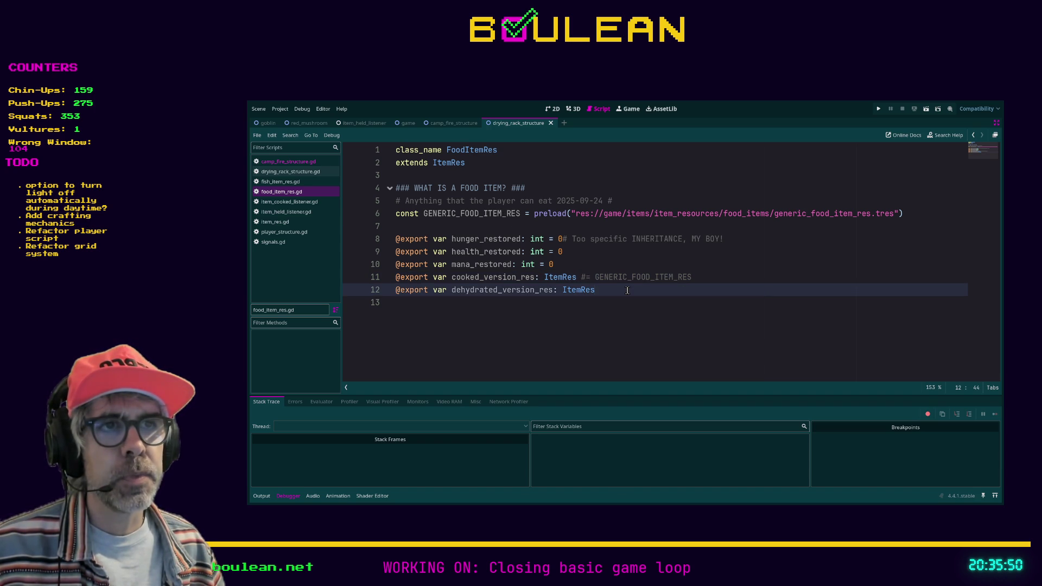
left_click_drag(536, 277, 452, 276)
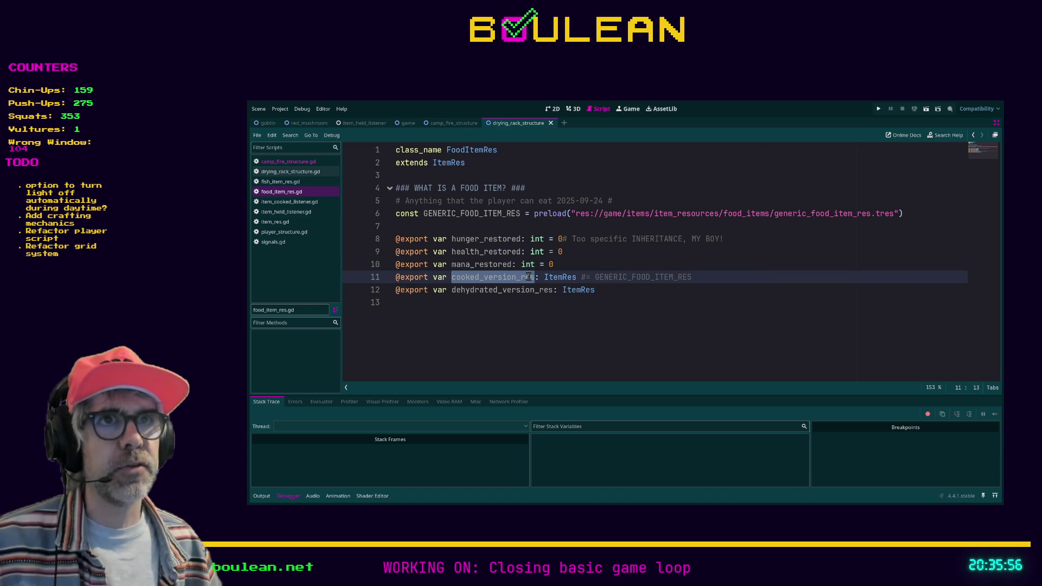
left_click_drag(428, 214, 531, 210)
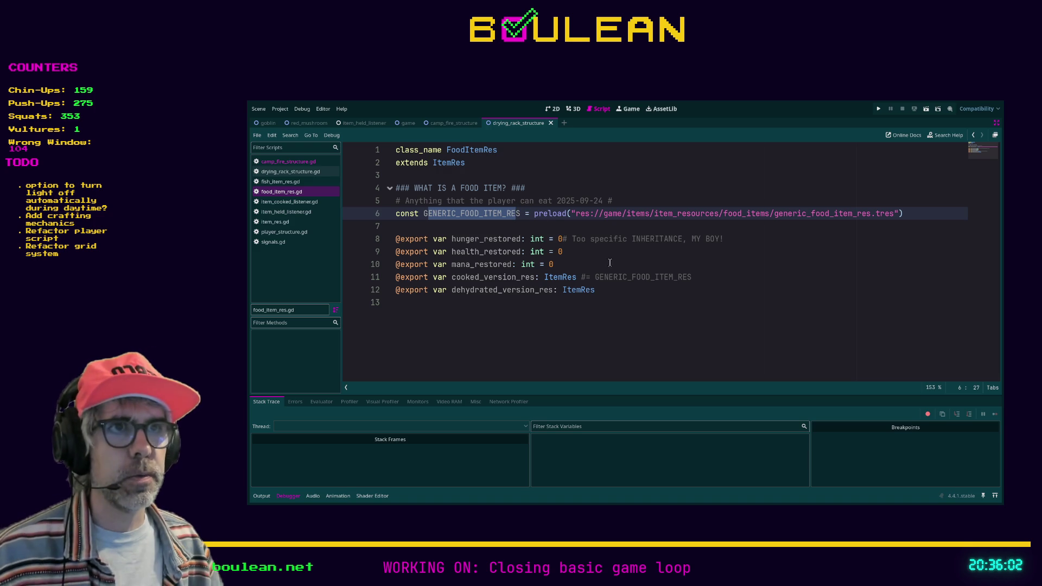
left_click(636, 288)
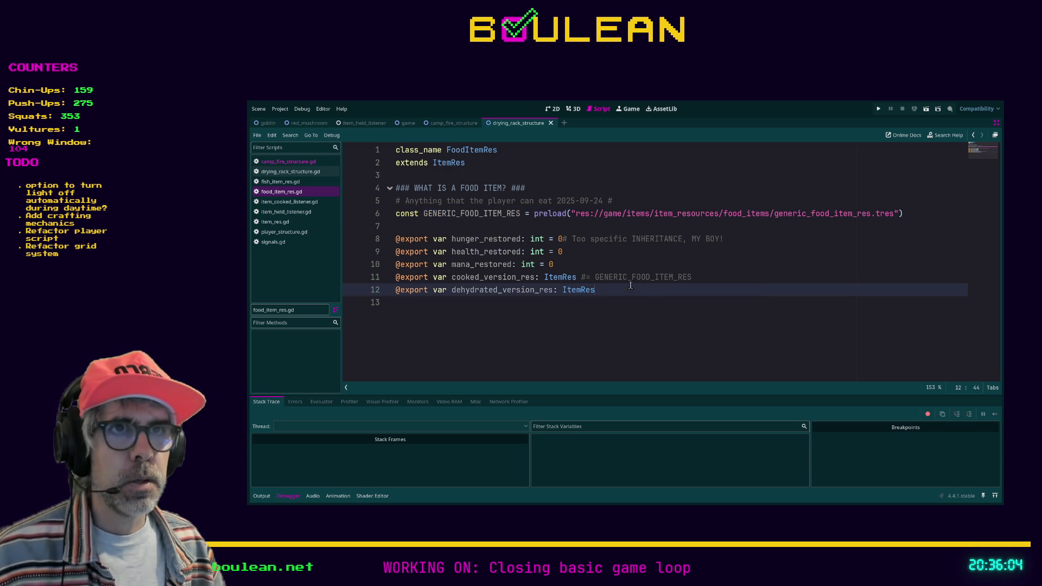
Step: Reselect the commented-out default and declaration part of line 11 to compare them
left_click_drag(577, 276, 695, 278)
left_click(695, 277)
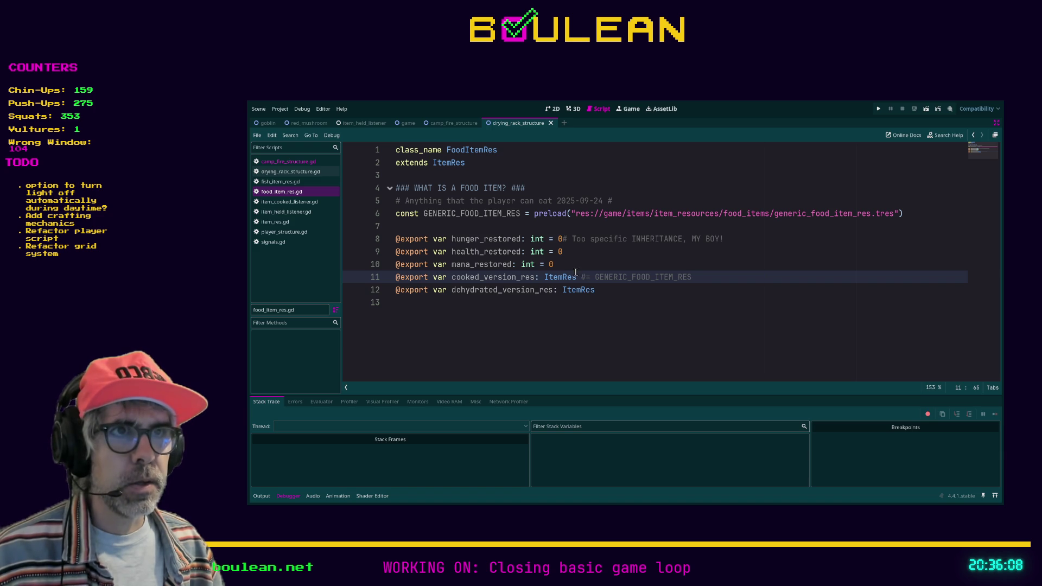
mouse_move(577, 276)
left_mouse_down()
mouse_move(393, 275)
mouse_move(510, 266)
mouse_move(537, 277)
left_mouse_up()
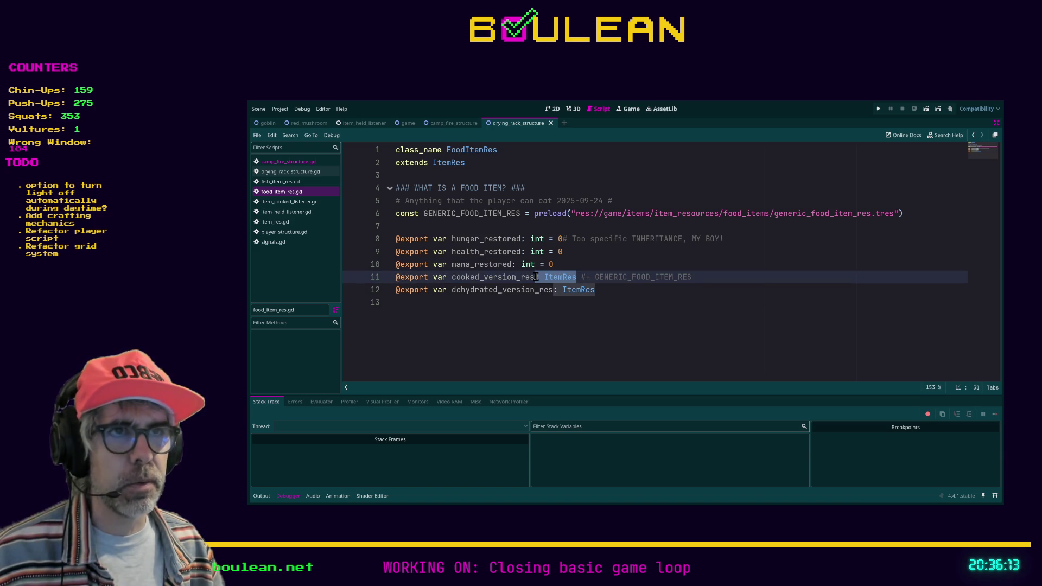
left_click(614, 289)
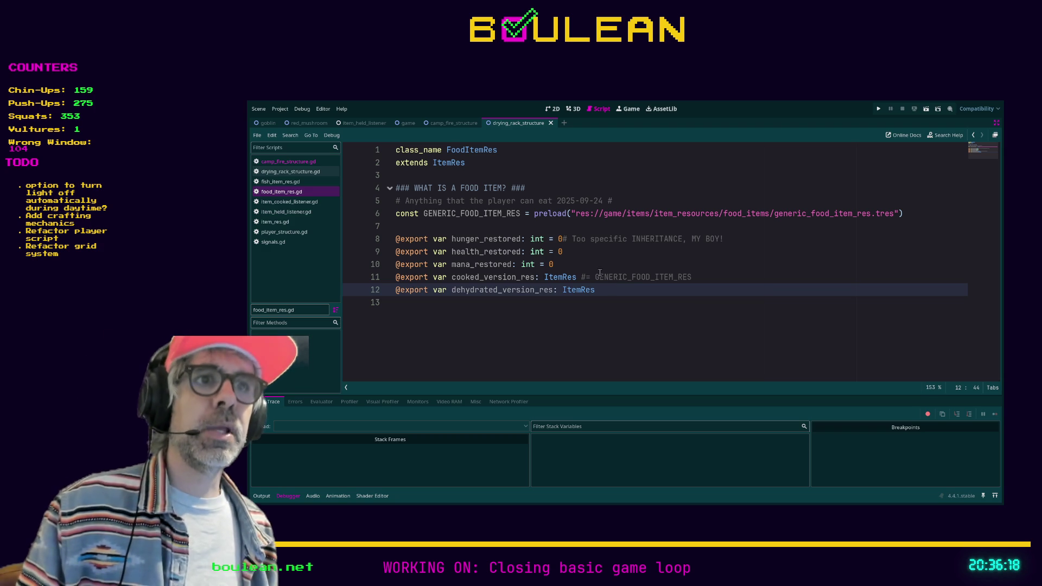
left_click_drag(582, 276, 697, 275)
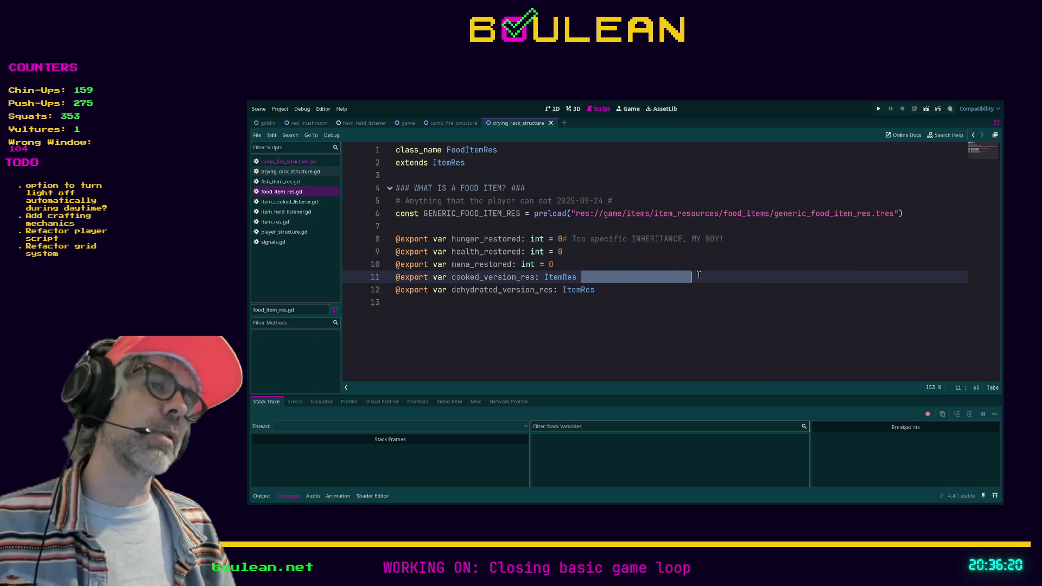
left_click(700, 275)
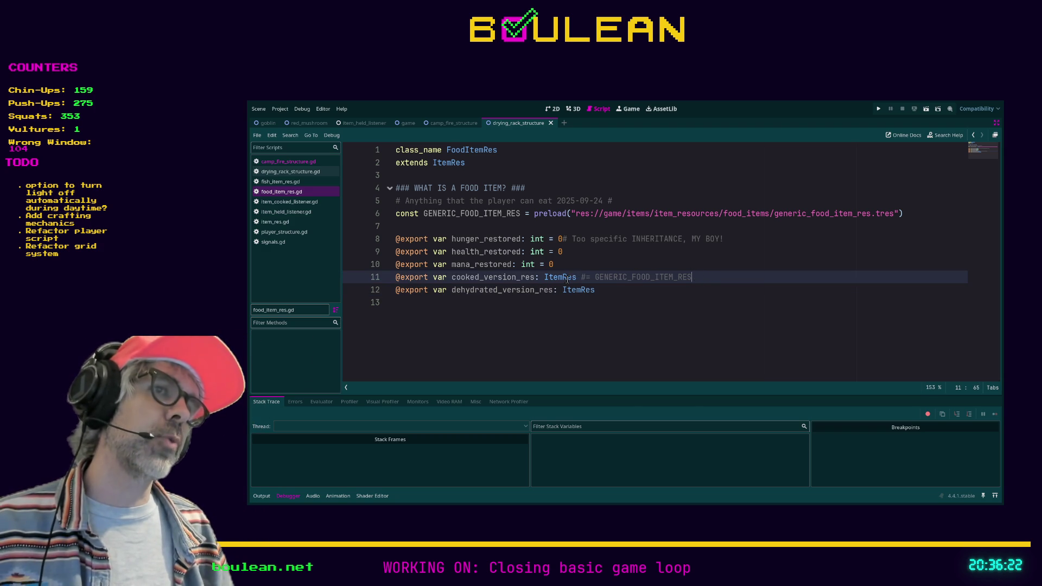
left_click_drag(580, 276, 693, 278)
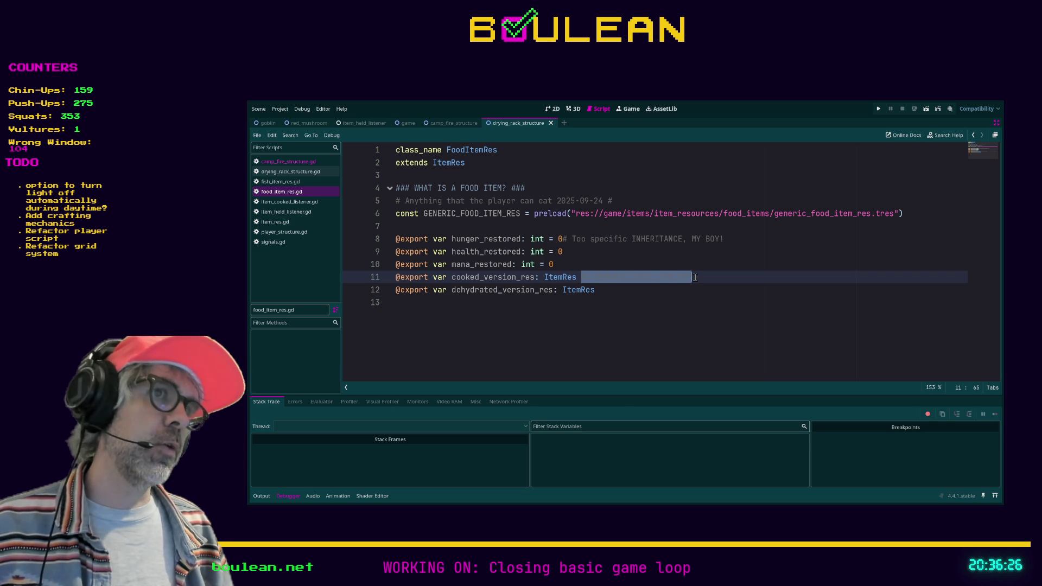
left_click(694, 277)
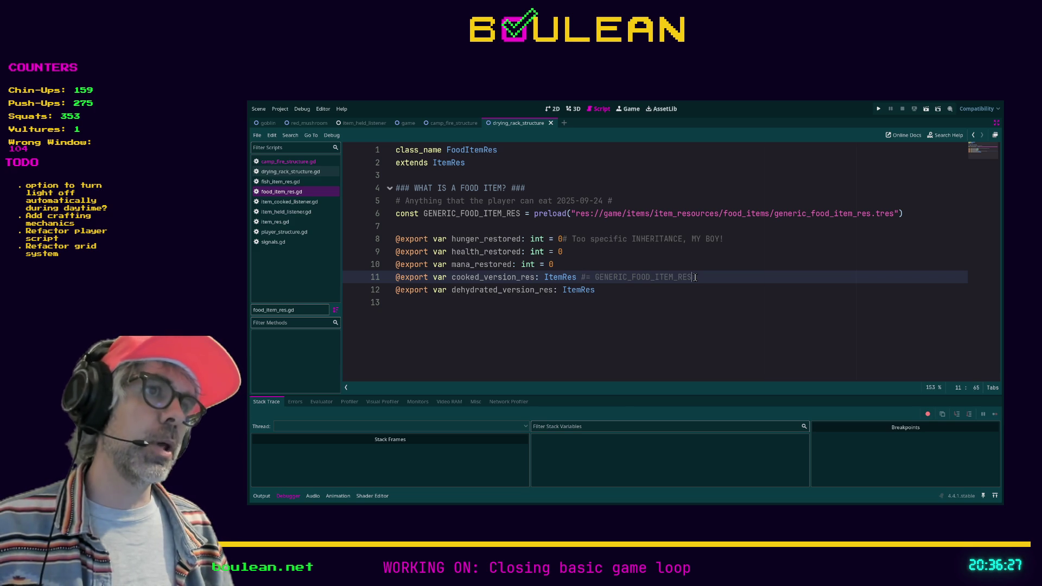
Step: Comment out the GENERIC_FOOD_ITEM_RES preload constant on line 6 with '#'
left_click(395, 215)
type("#")
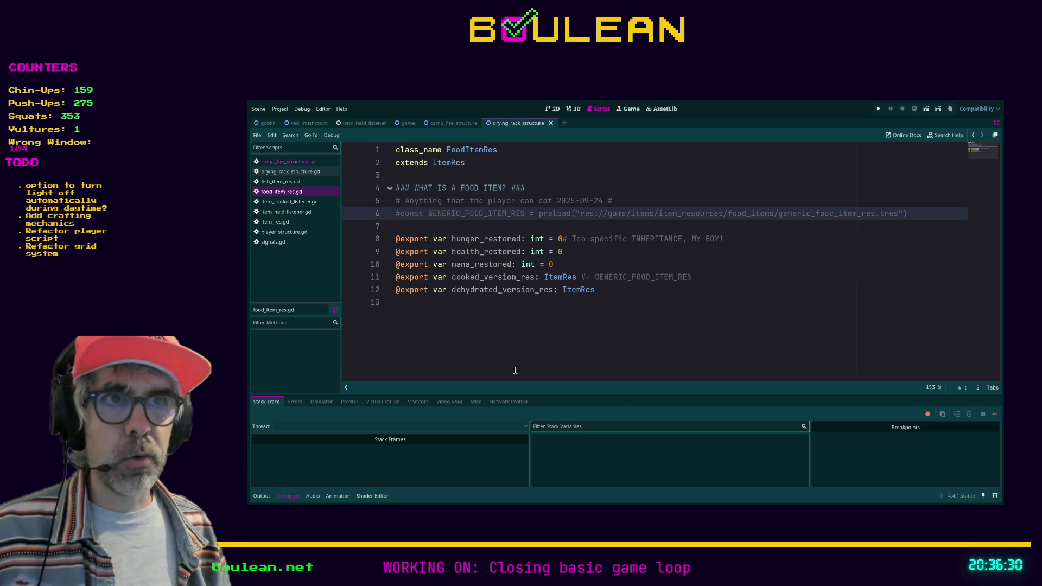
left_click(516, 378)
Step: Restore the docks and inspect red_mushroom_item.tres, generic_dehydrated_food_item_res.tres and generic_food_item_res.tres
key("ctrl+shift+F11")
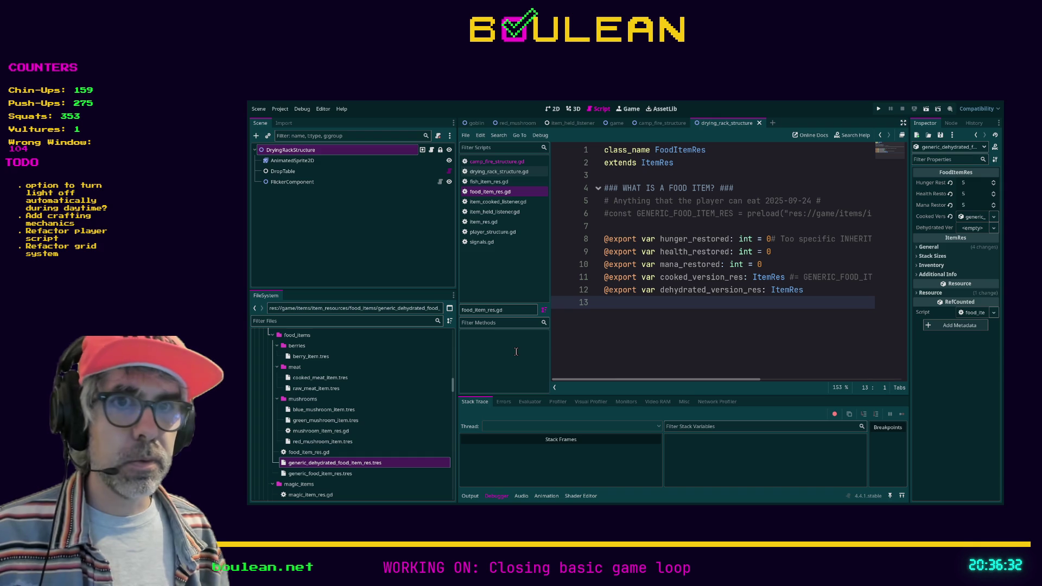
left_click(328, 444)
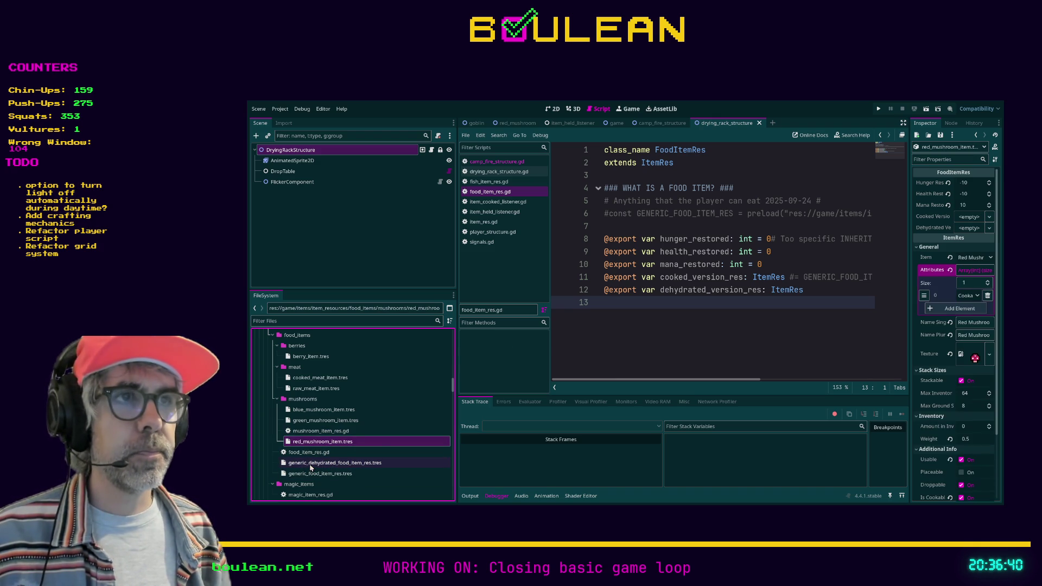
left_click(311, 464)
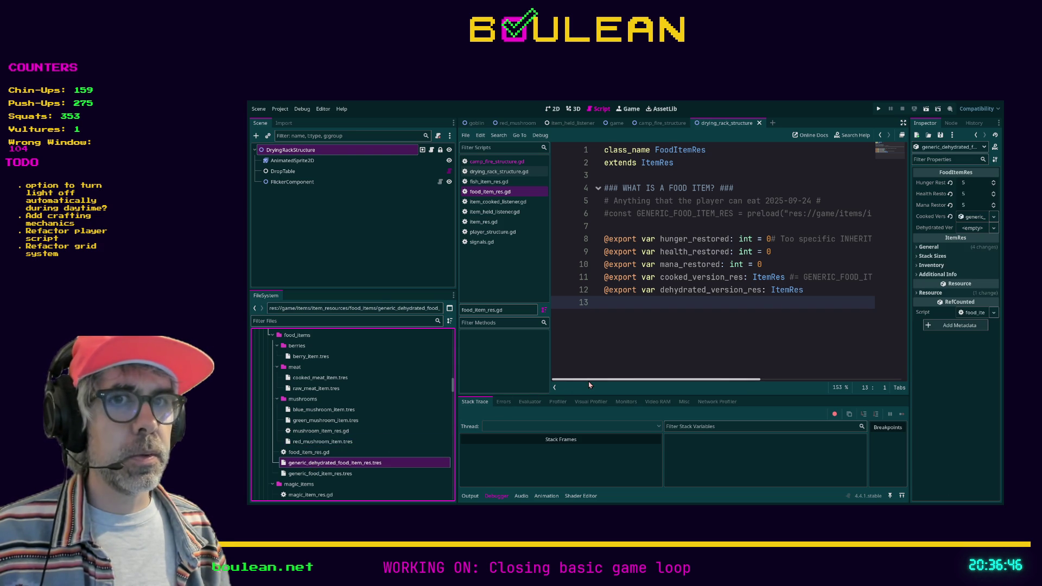
left_click(325, 474)
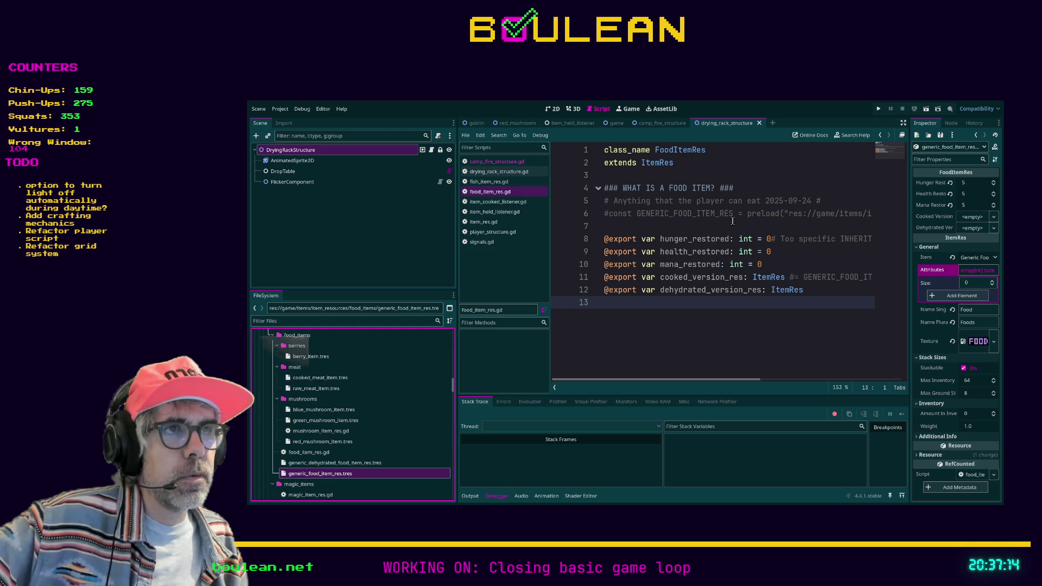
Step: Move the caret between empty lines 7 and 13 in food_item_res.gd
left_click(722, 224)
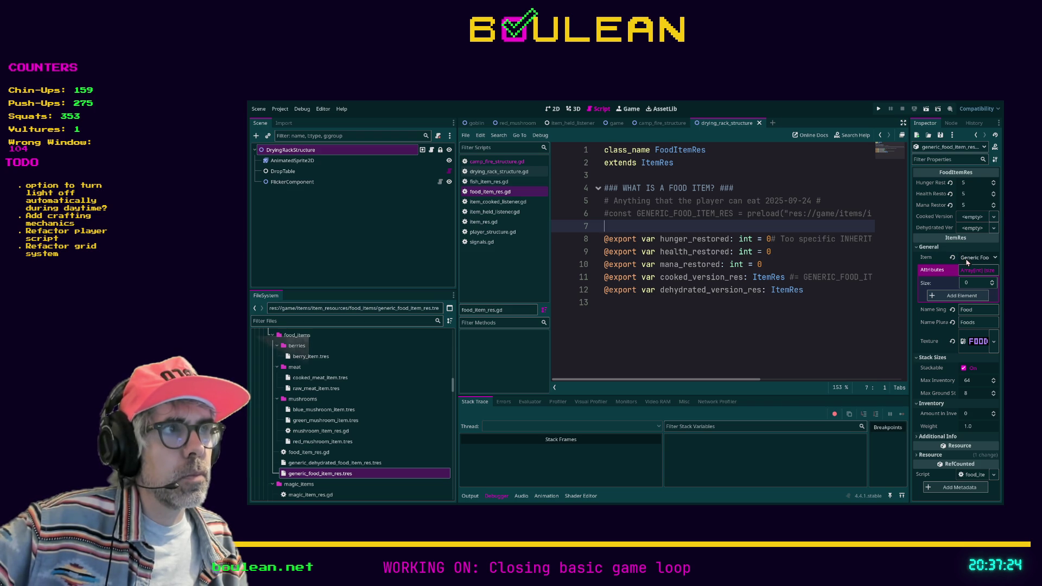
left_click(749, 344)
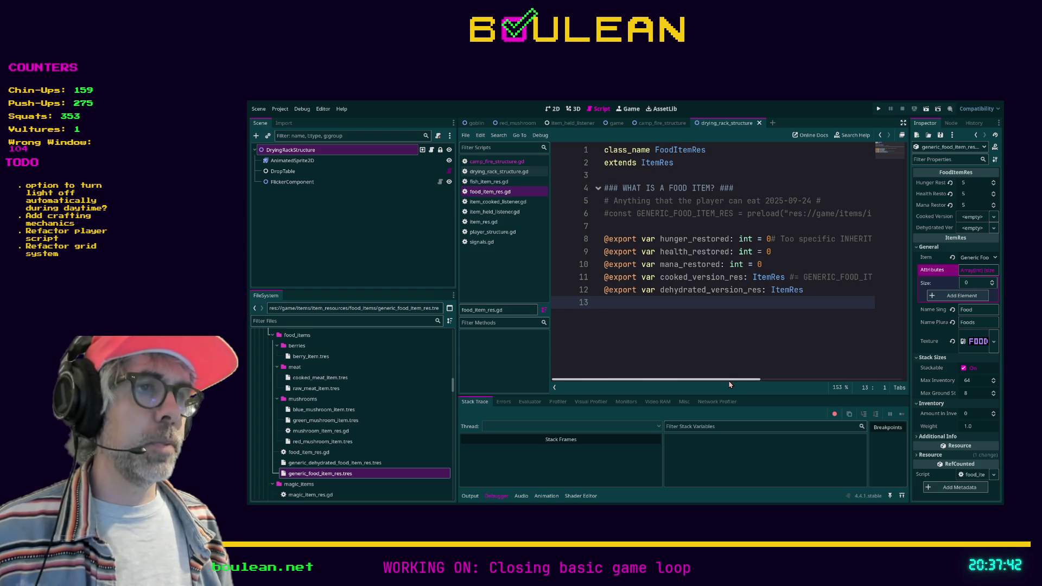
mouse_move(732, 383)
left_mouse_down()
mouse_move(749, 378)
mouse_move(711, 381)
left_mouse_up()
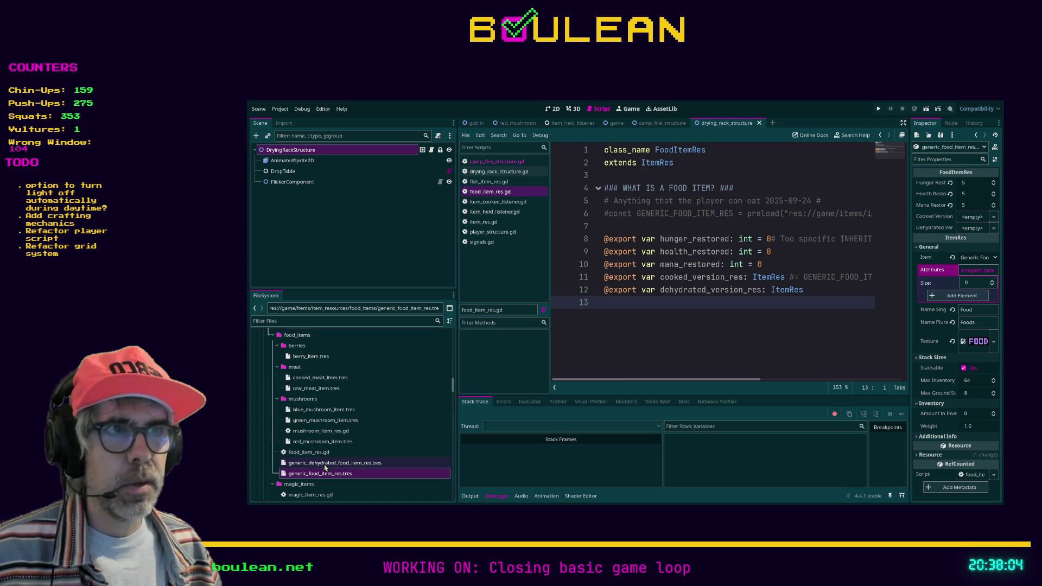
Step: Delete the commented-out GENERIC_FOOD_ITEM_RES preload line and its leftover blank line
left_click(629, 215)
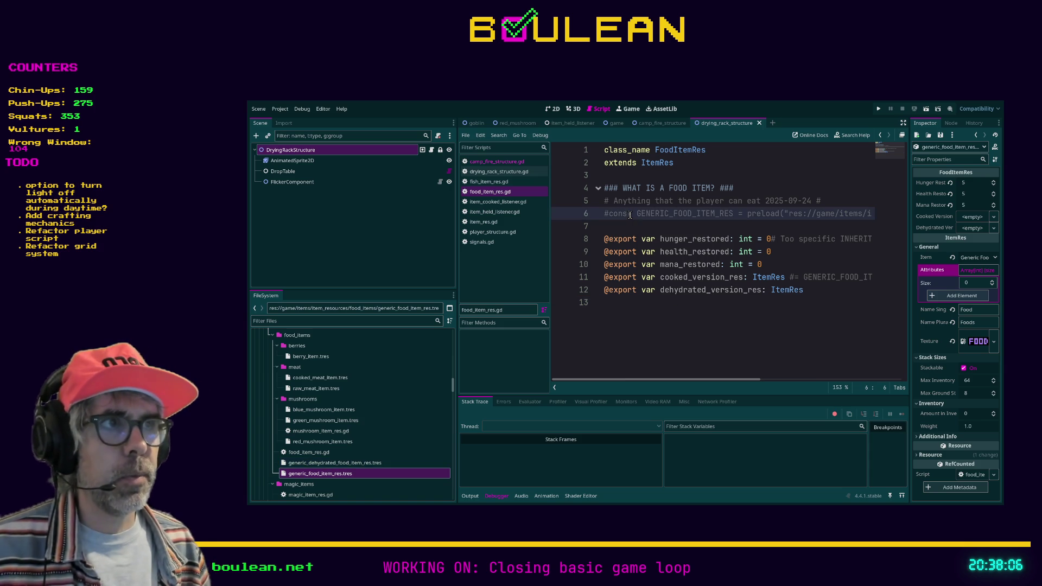
triple_click(630, 214)
key("BackSpace")
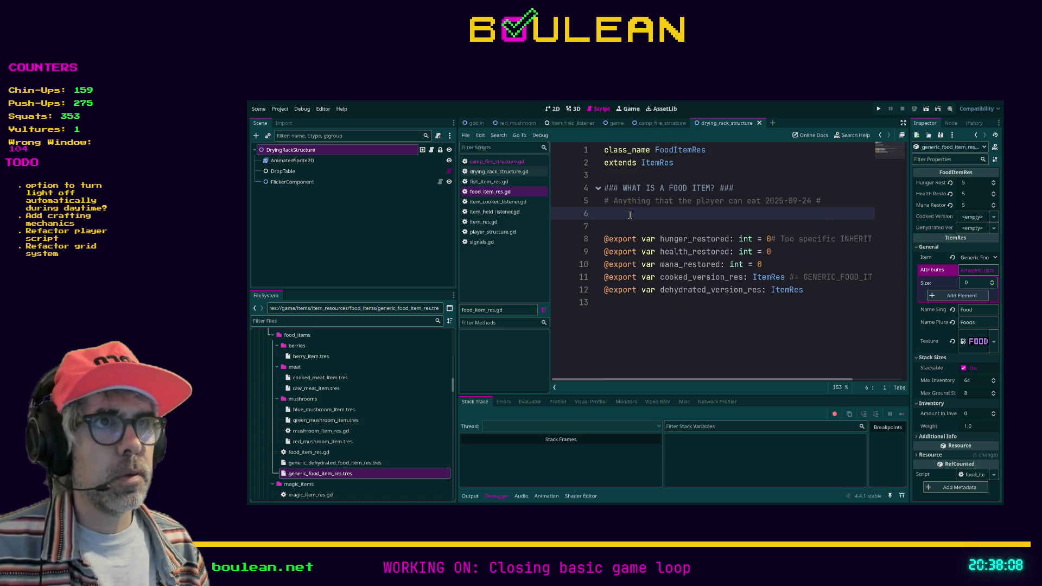
key("Delete")
Step: Delete the trailing '#=' comment on the cooked_version_res line and save food_item_res.gd
left_click(789, 265)
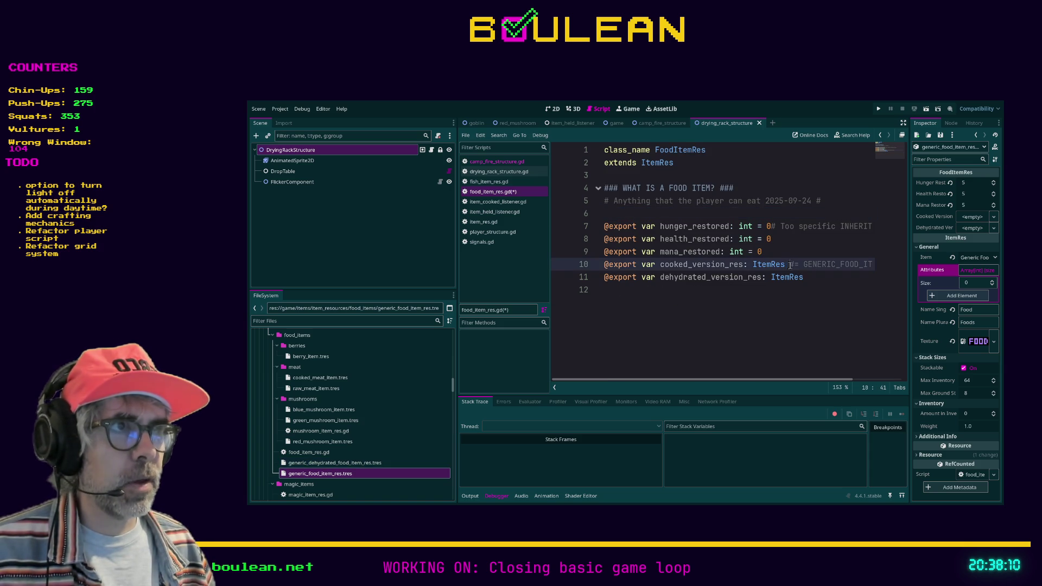
key("shift+End")
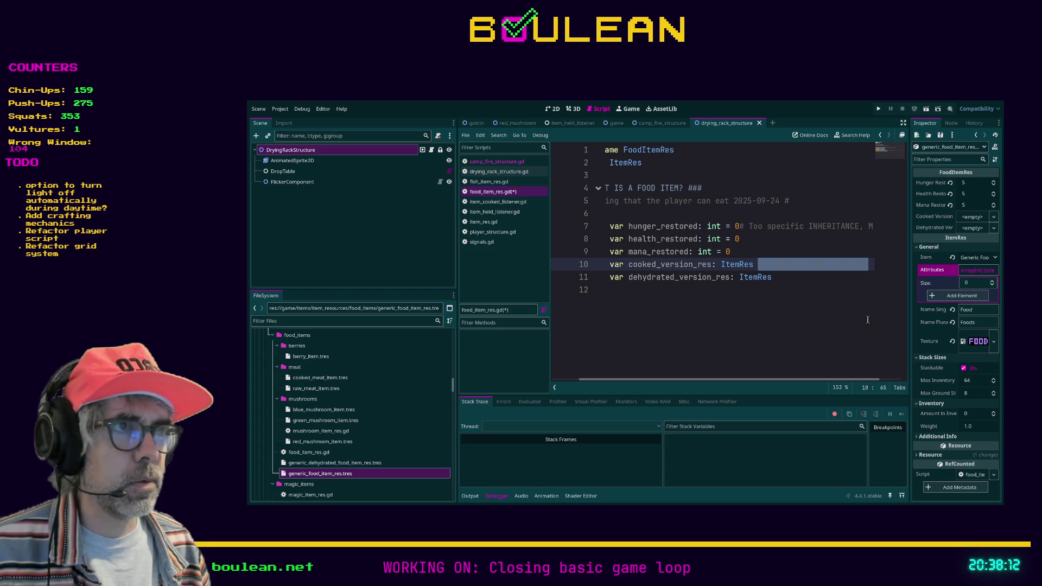
key("Delete")
left_click(733, 299)
key("ctrl+s")
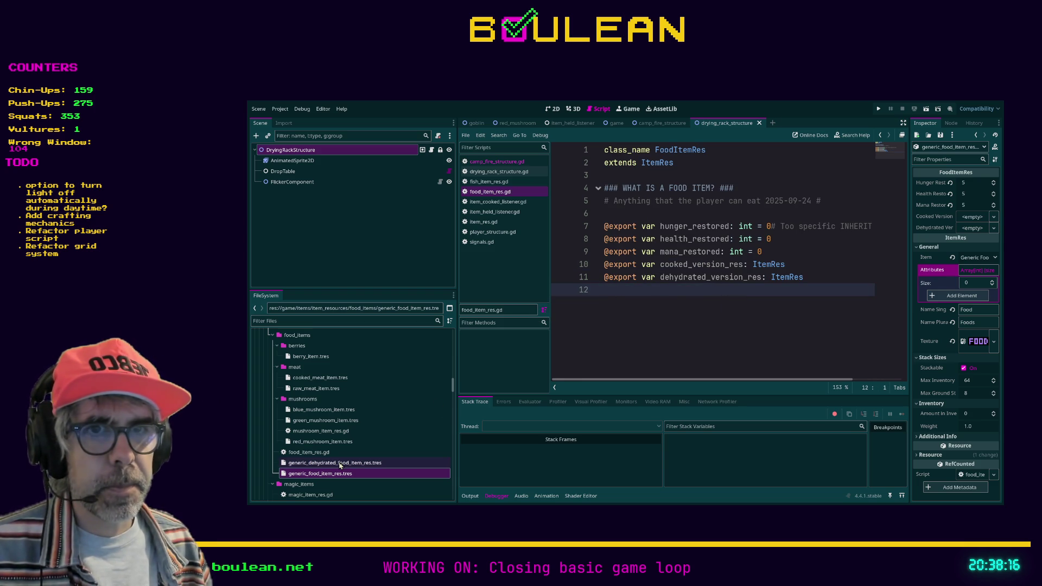
left_click(341, 463)
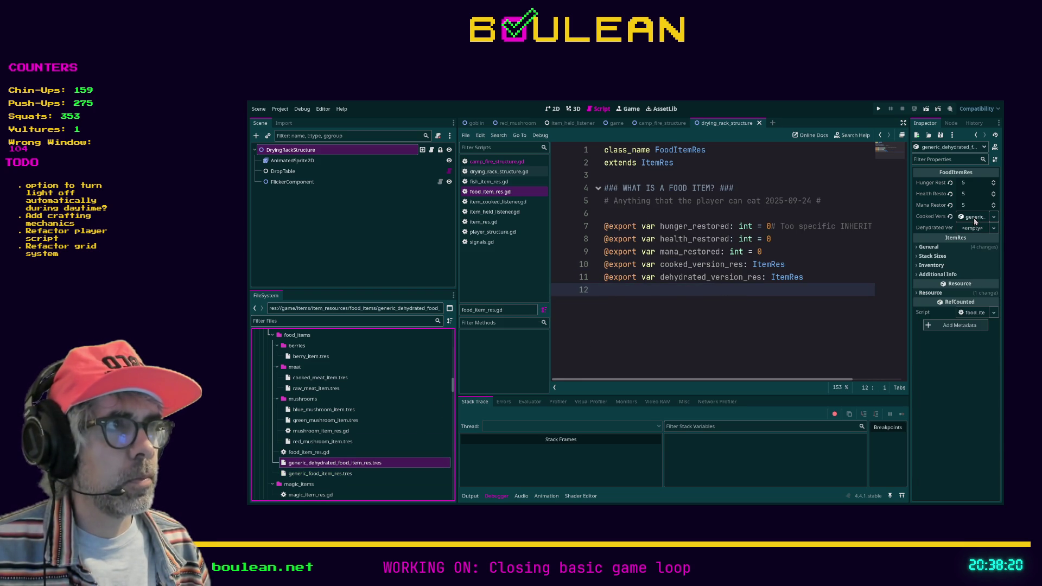
Step: Set generic_dehydrated_food_item_res.tres as raw_meat_item.tres's Dehydrated Version, then run the game with F5
left_click(747, 356)
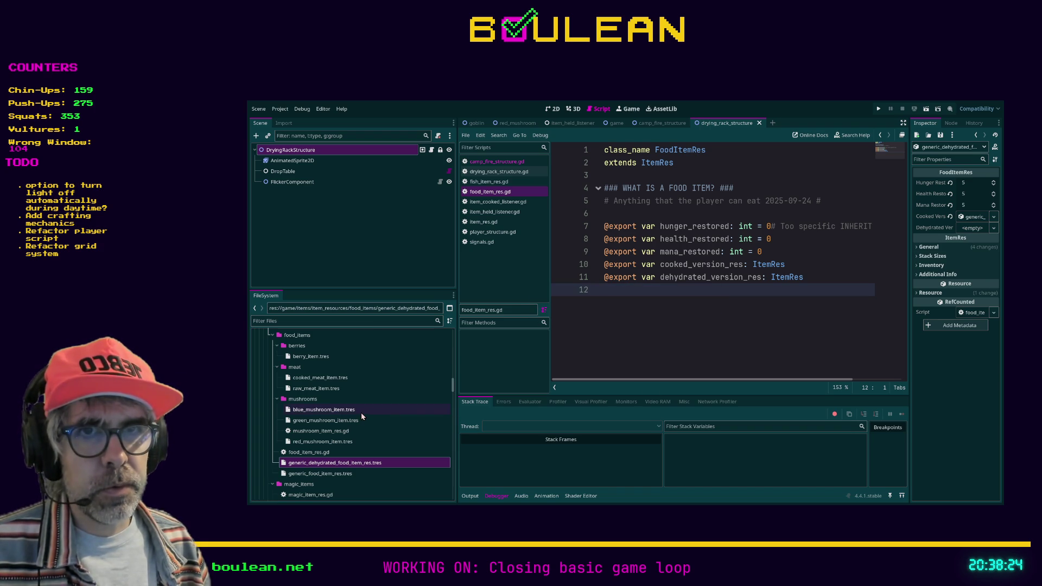
left_click(321, 389)
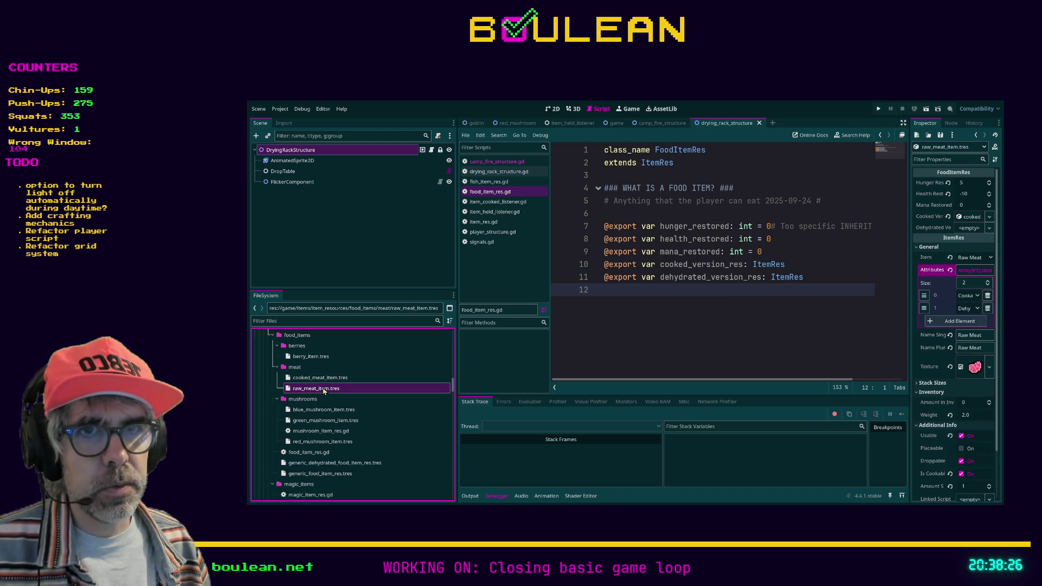
left_click(831, 300)
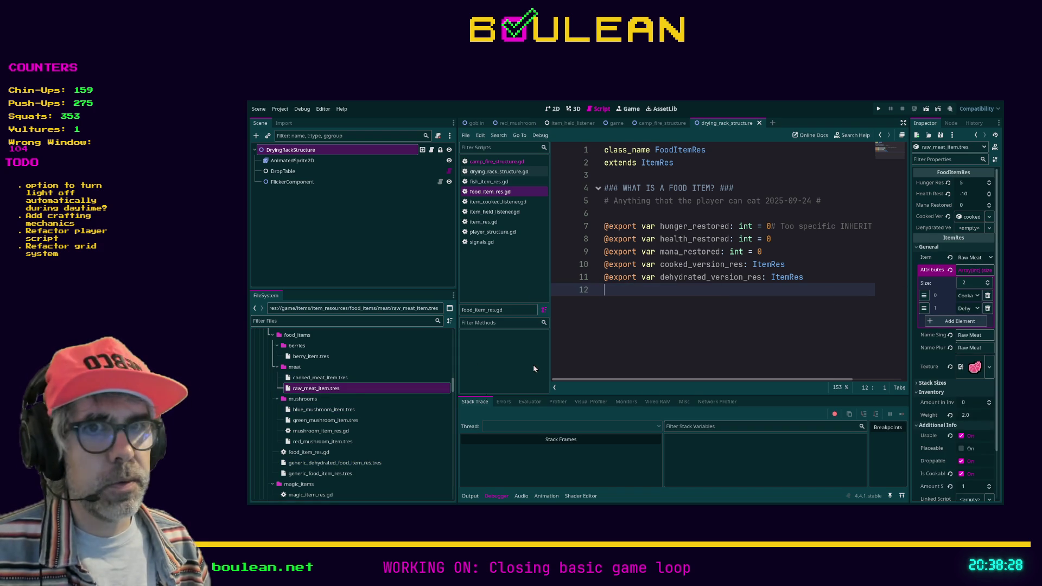
left_click(299, 464)
mouse_move(299, 467)
left_mouse_down()
mouse_move(819, 296)
mouse_move(965, 219)
mouse_move(964, 228)
left_mouse_up()
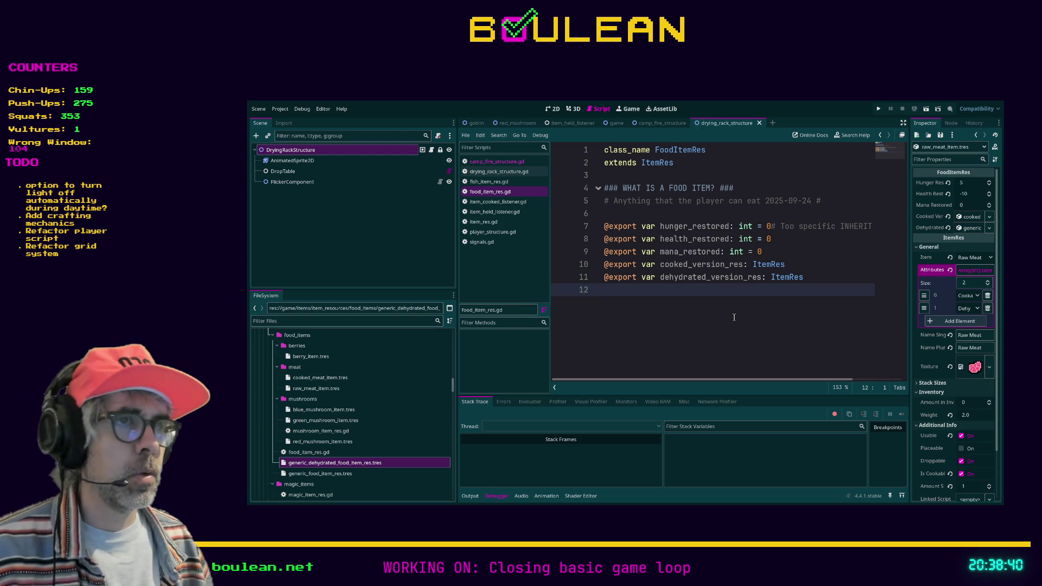
key("F5")
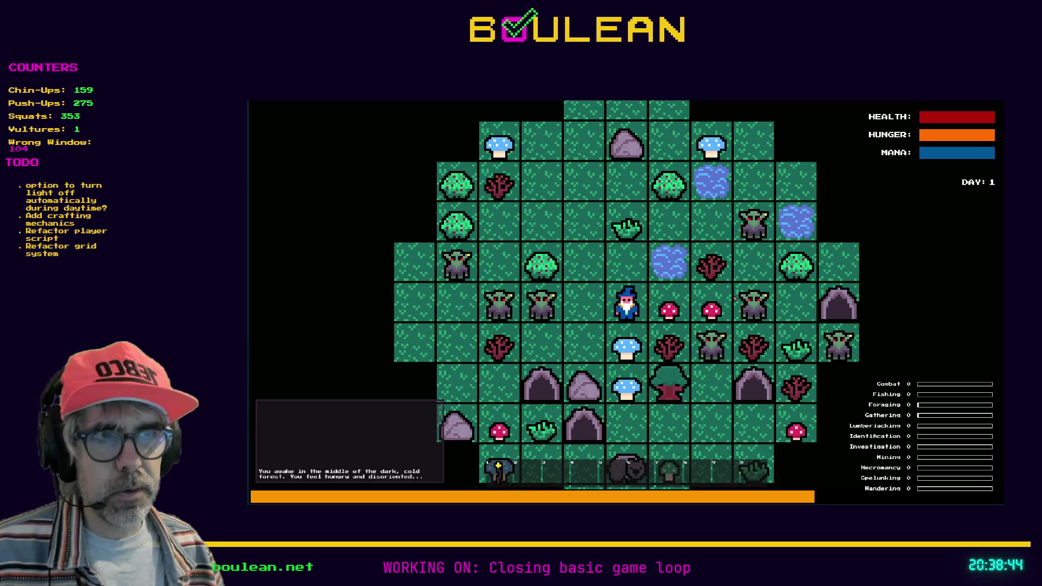
Step: Remove all goblins via the debug options, then craft and place a drying rack
key("grave")
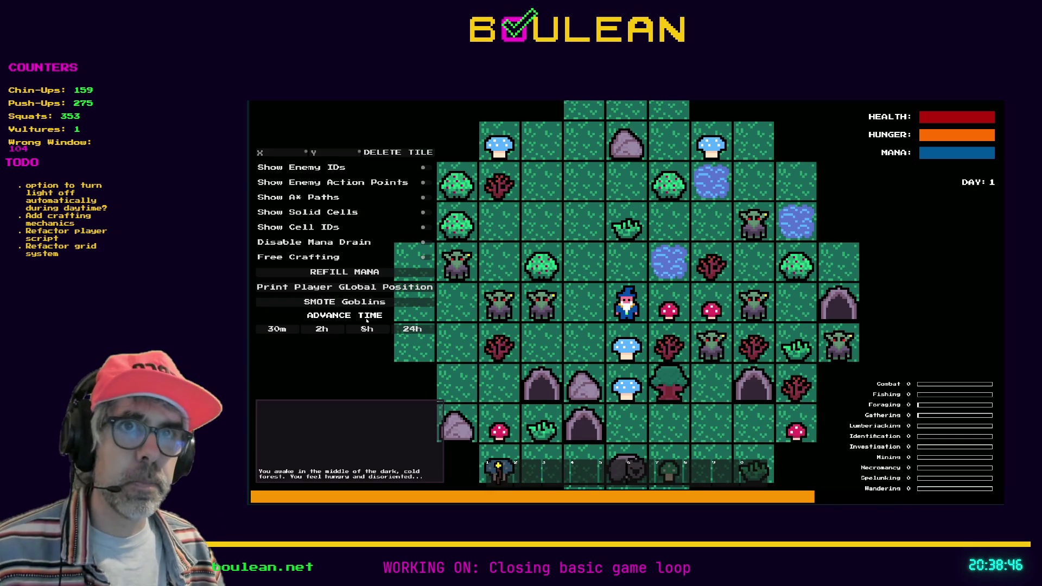
left_click(374, 301)
key("c")
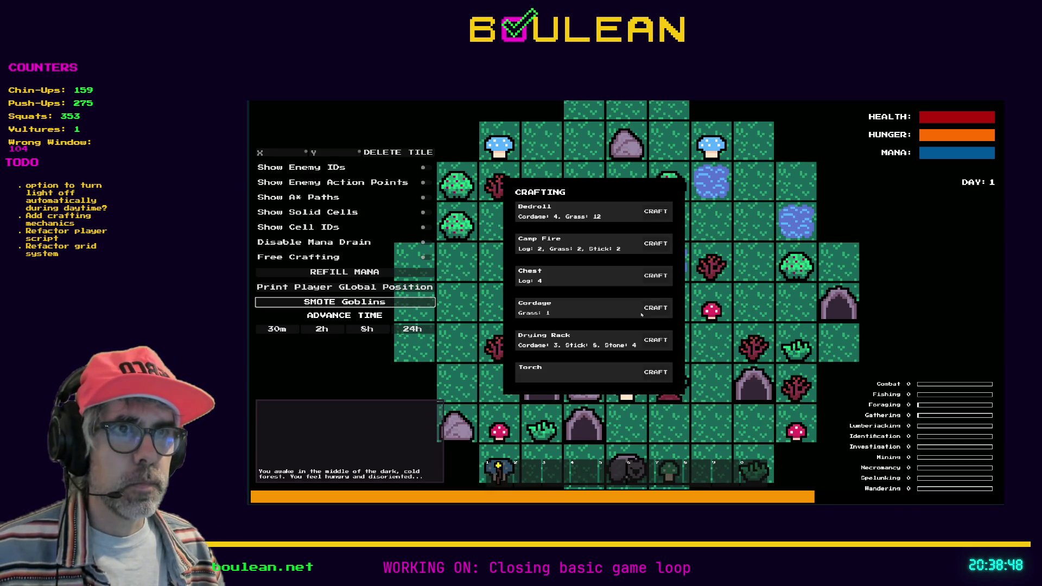
key("c")
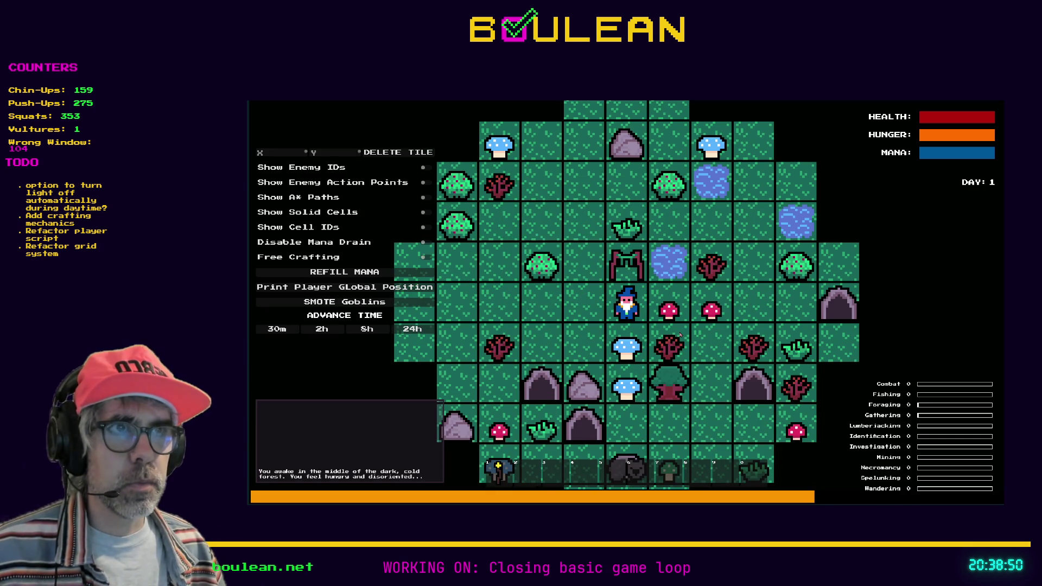
Step: Kill the wombat for raw meat and put one Raw Meat on the drying rack
key("s")
key("s")
key("s")
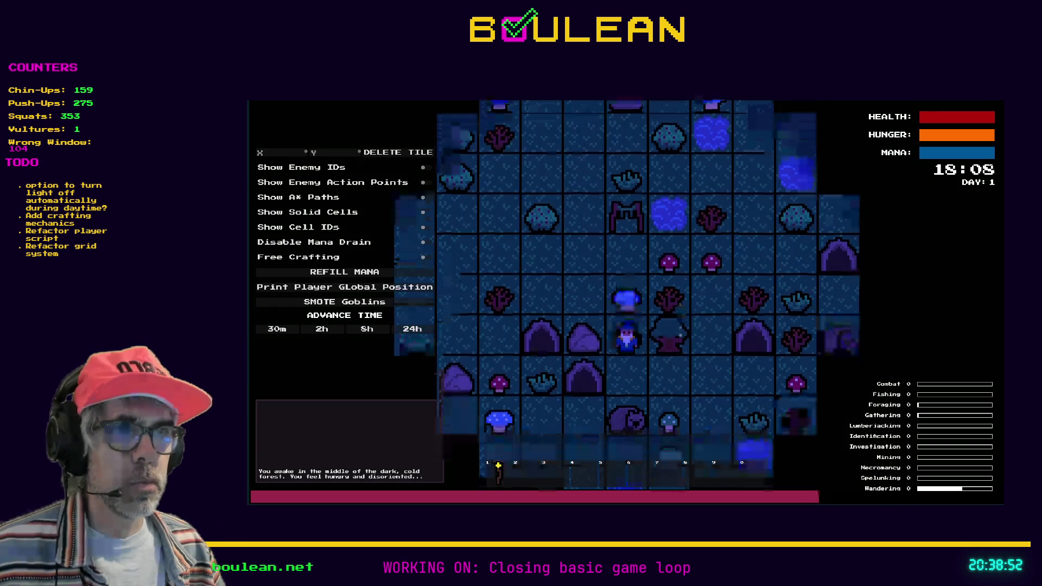
key("s")
key("s")
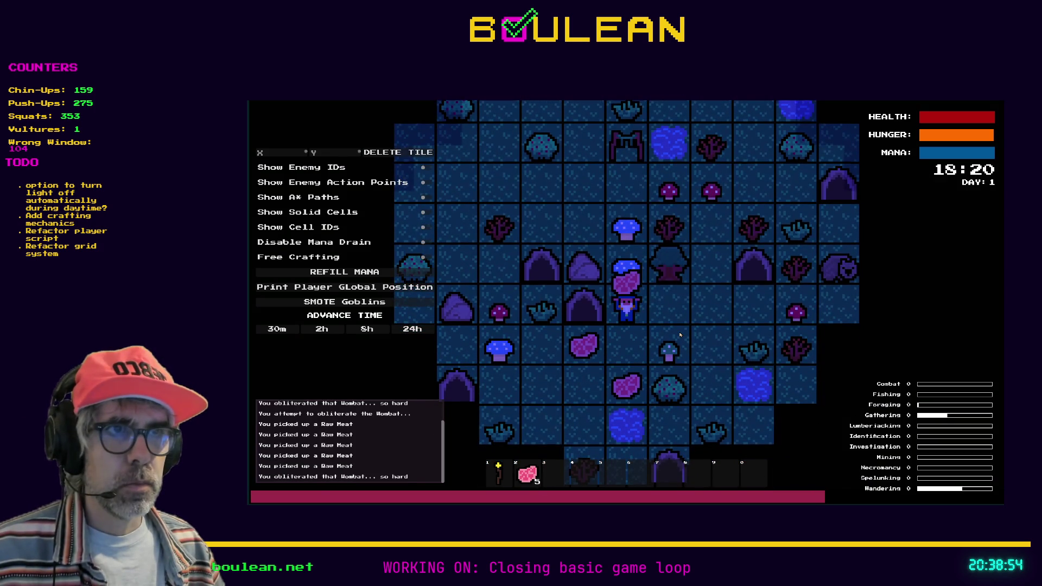
key("w")
key("w")
key("w")
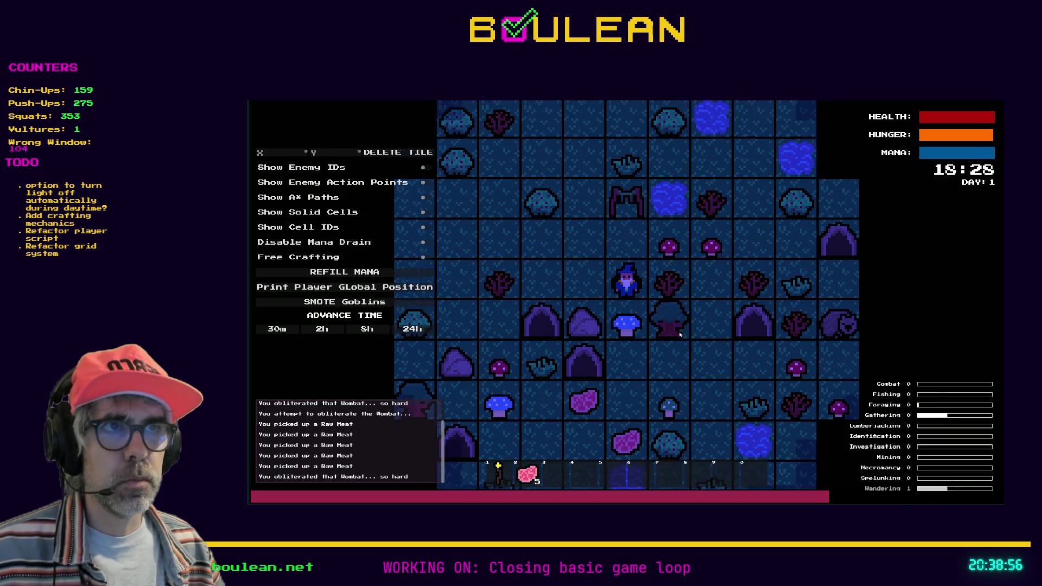
key("e")
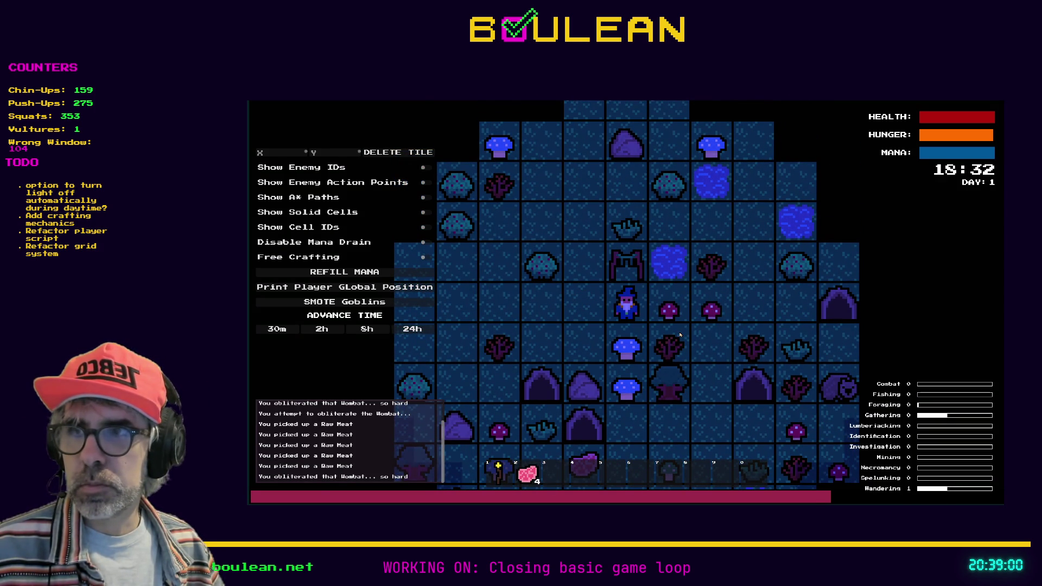
key("4")
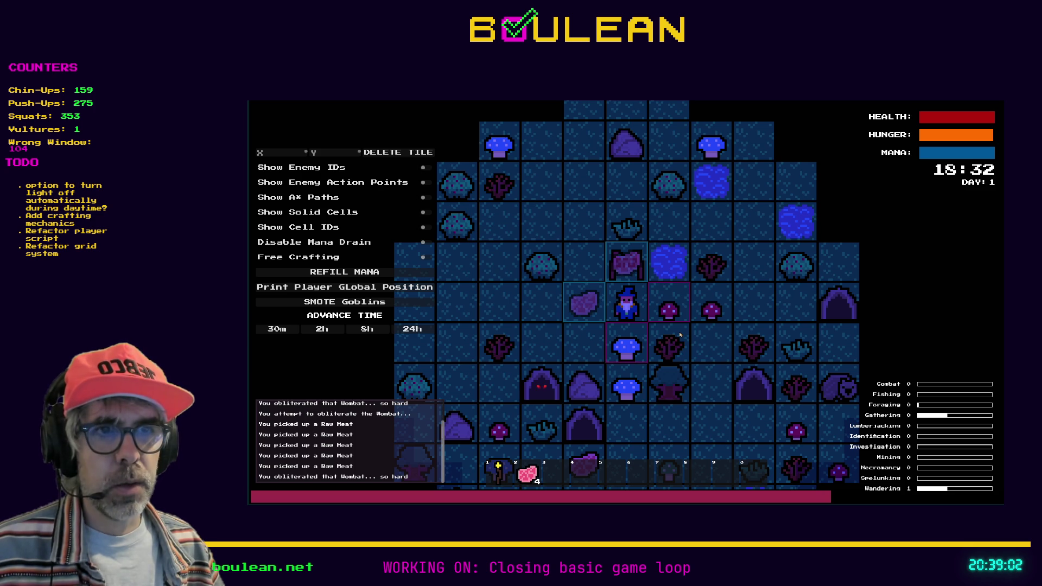
Step: Walk to the Grass Tuft west of the wizard, chop it and pick up the grass
key("a")
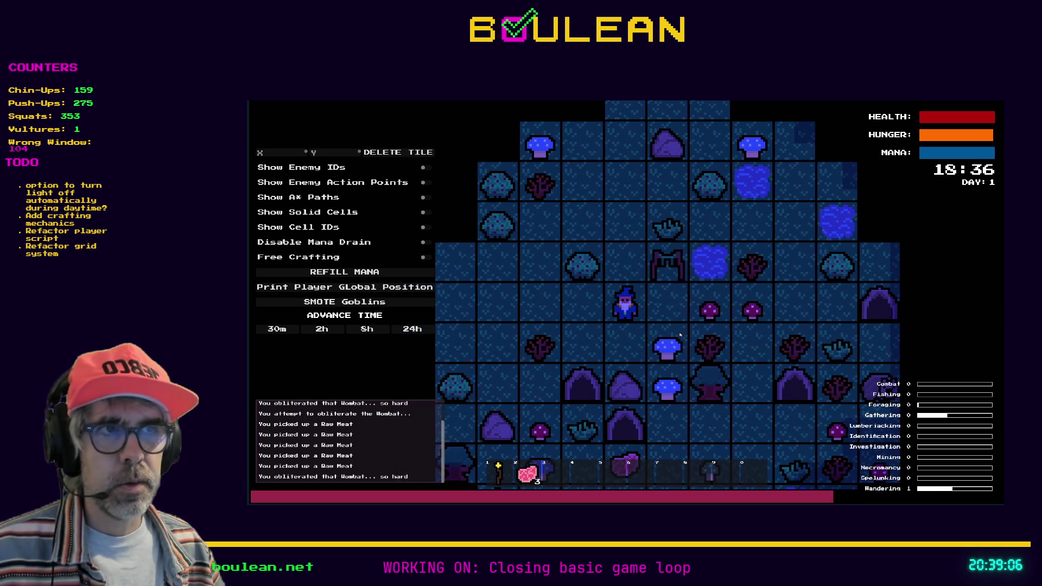
key("w")
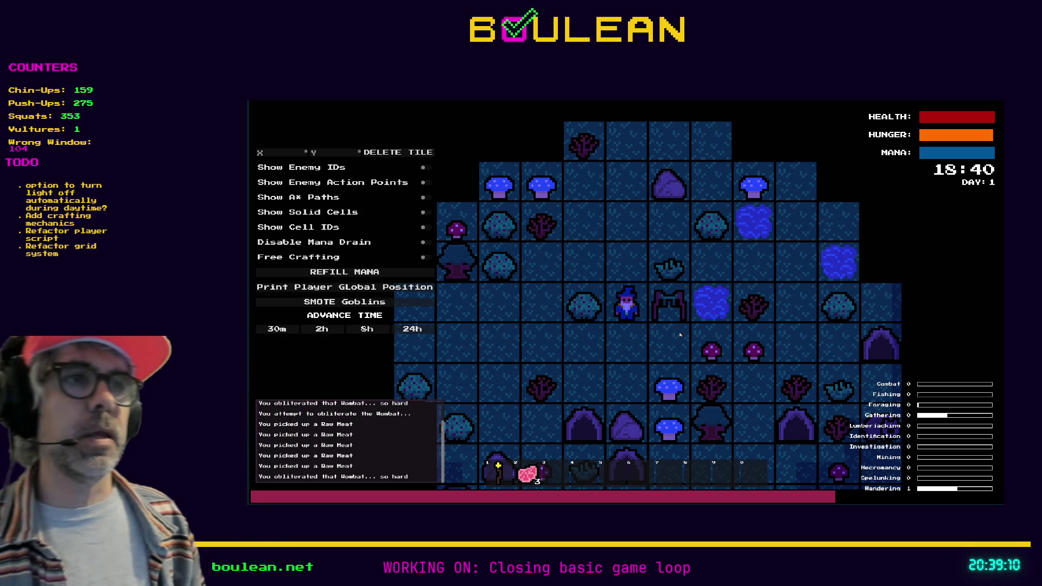
key("w")
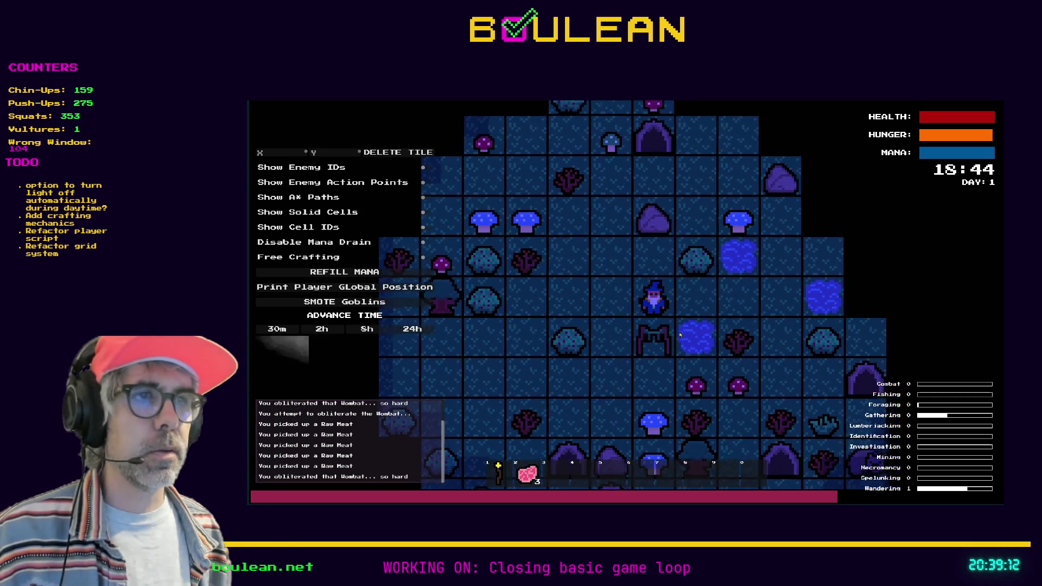
key("d")
key("d")
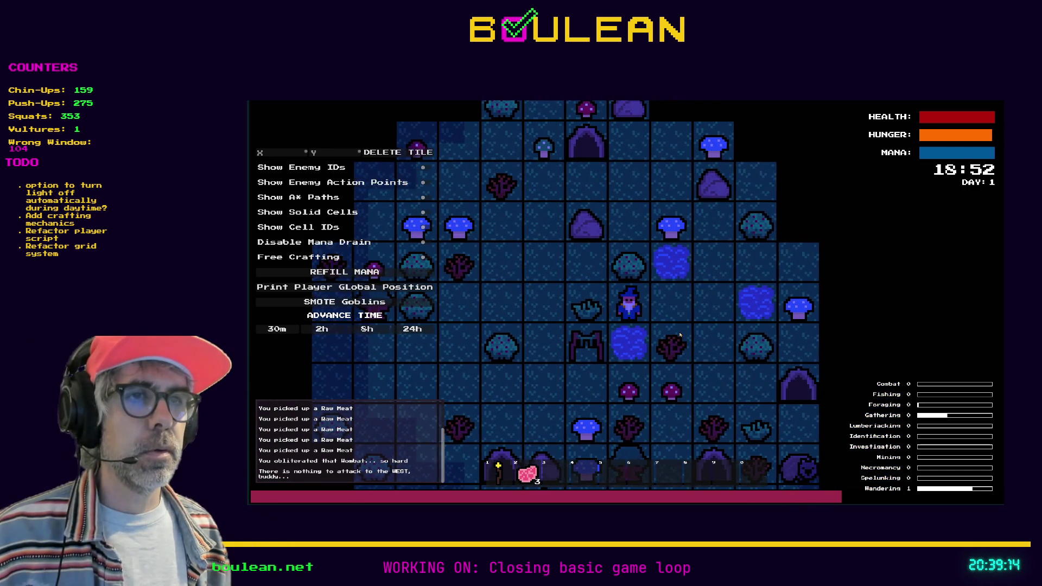
key("a")
key("e")
key("e")
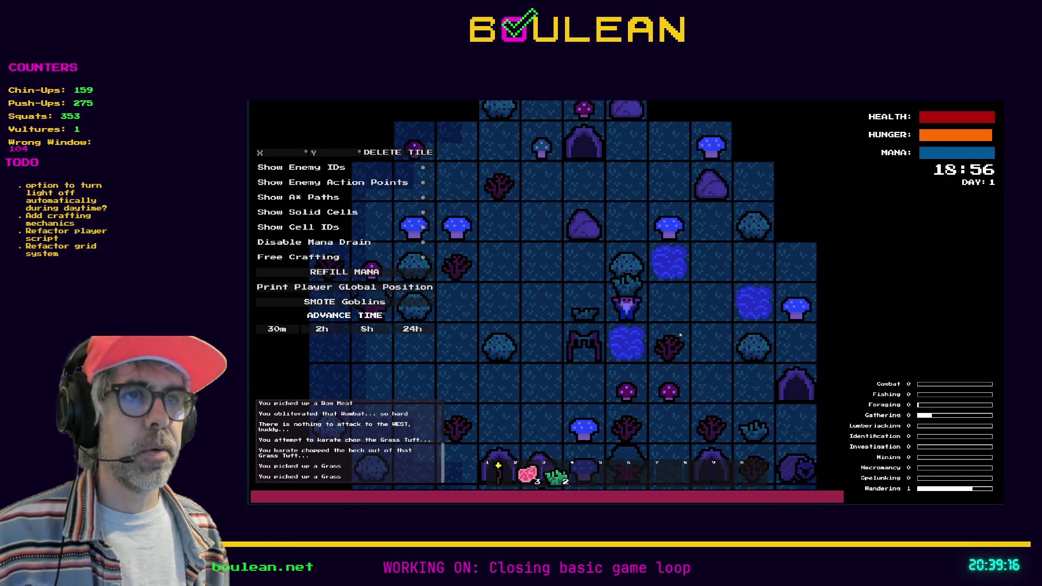
key("s")
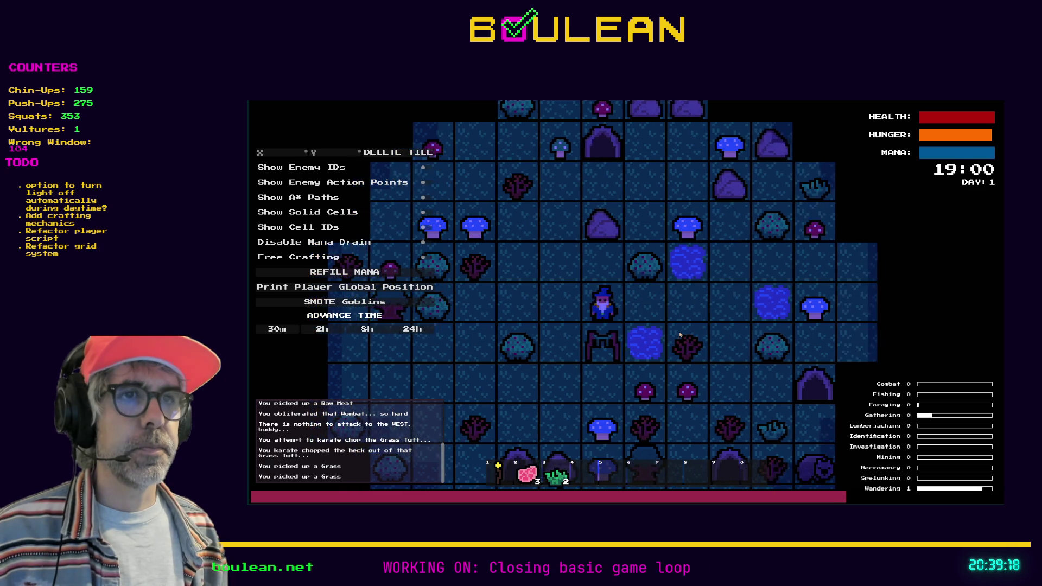
key("a")
key("a")
key("s")
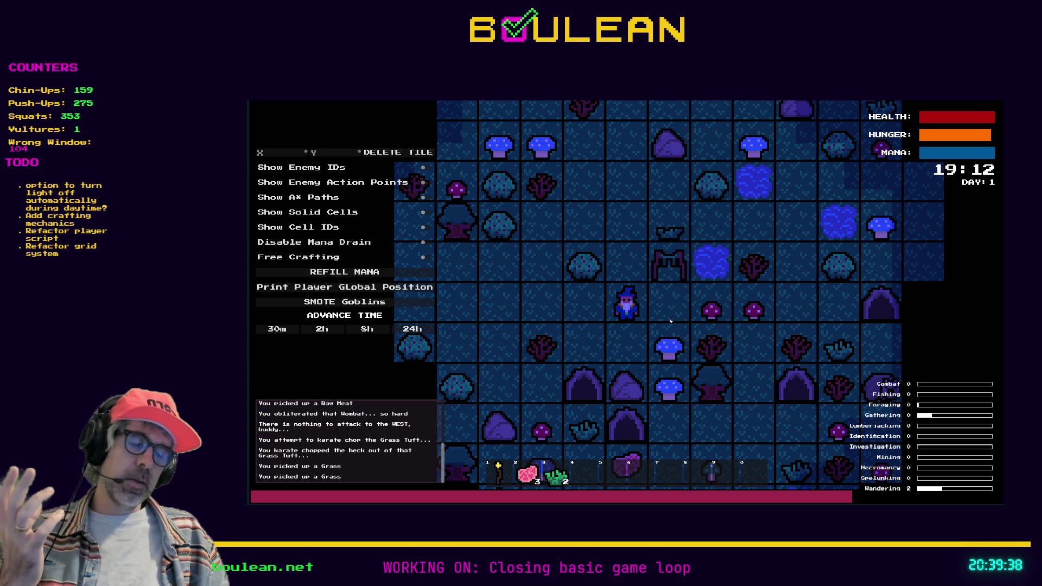
Step: Walk the wizard over the raw meat tiles until the hotbar holds 13 Raw Meat
key("Right")
key("Down")
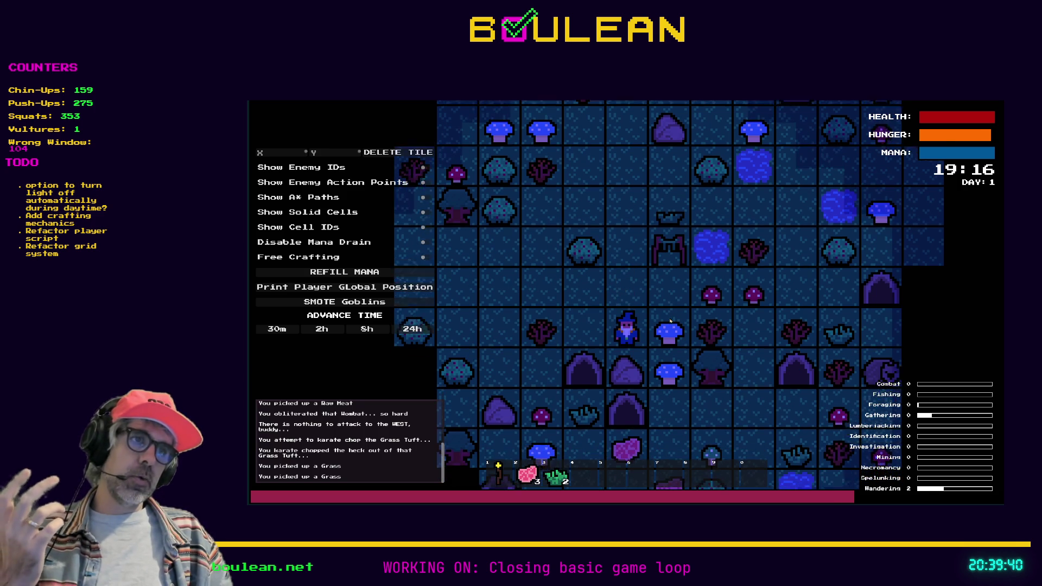
key("Down")
key("Down")
key("Down")
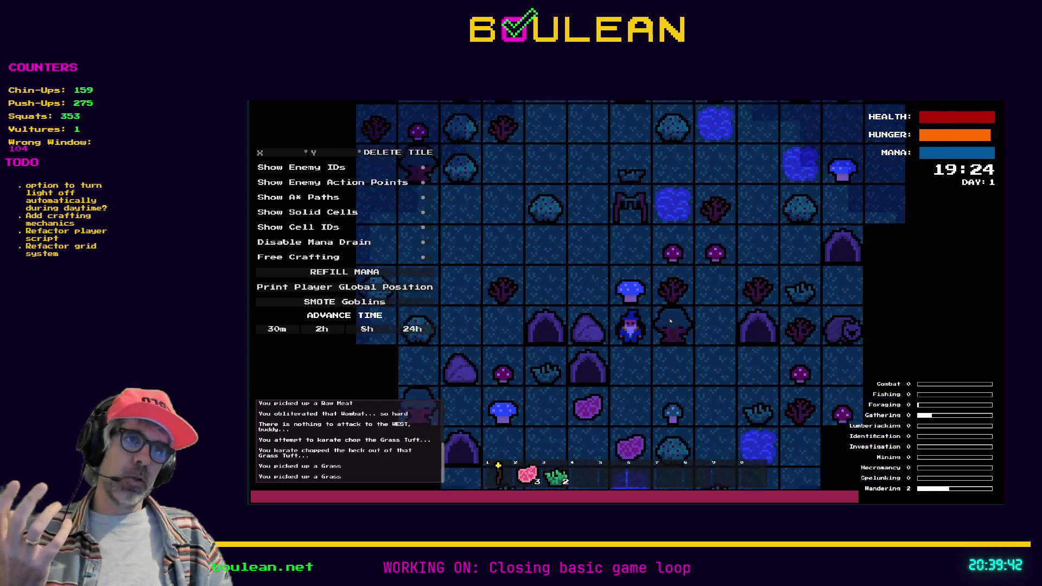
key("Down")
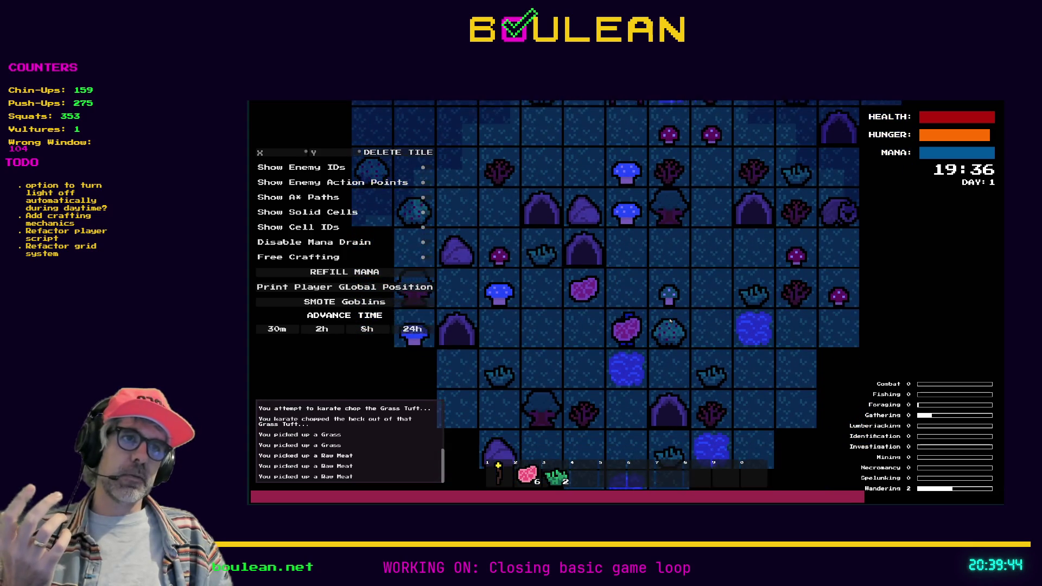
key("Up")
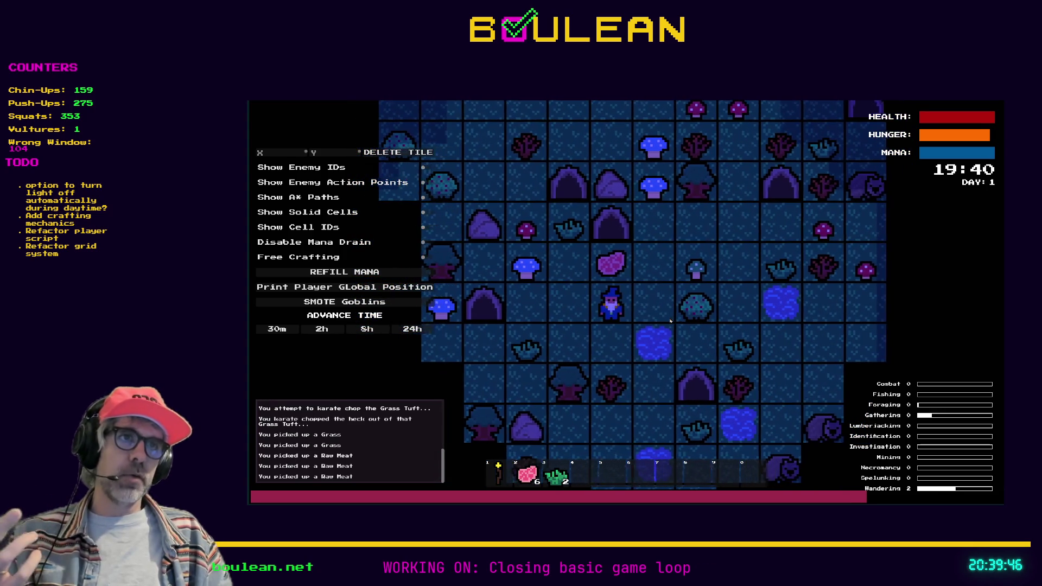
key("Left")
key("Right")
key("Up")
key("Up")
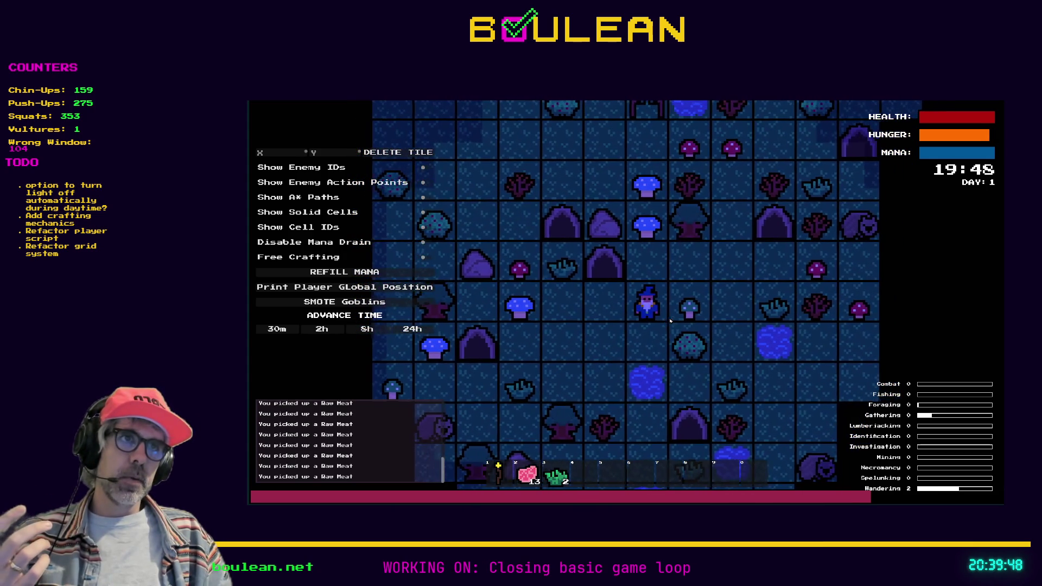
key("Up")
key("Up")
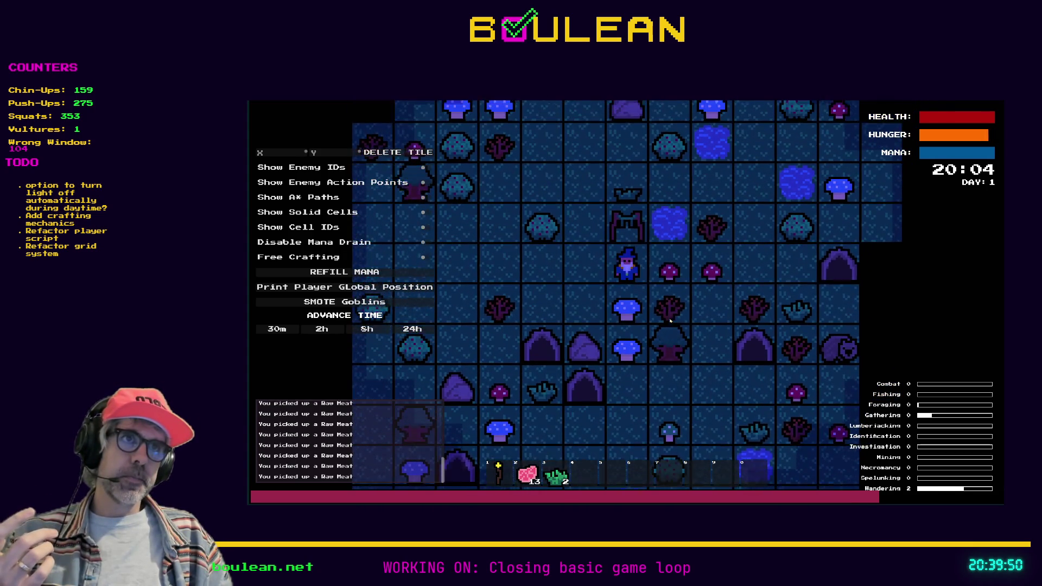
key("Left")
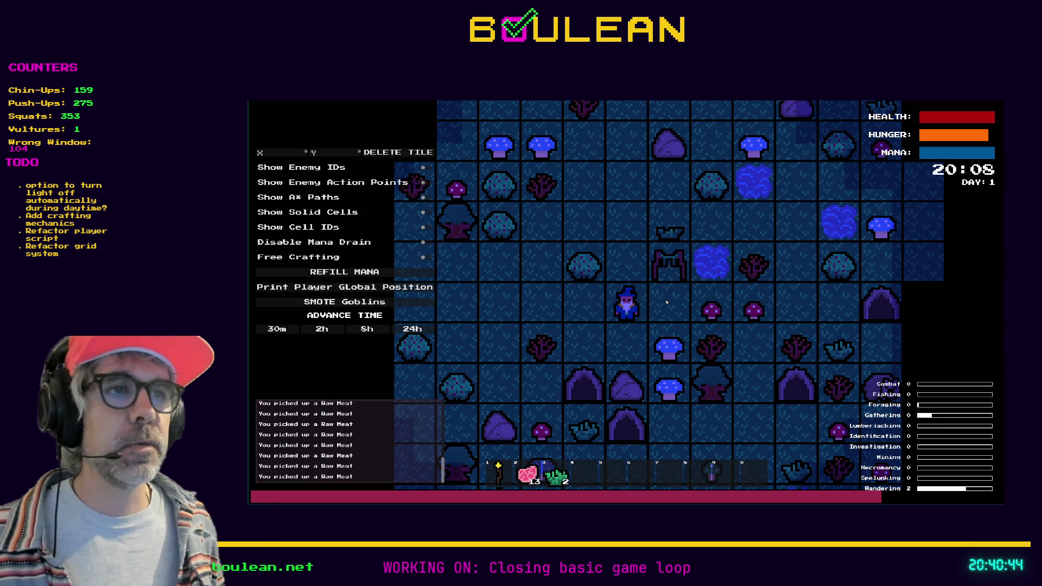
Step: Drop Raw Meat onto the tile right of the wizard, leaving 10 in the hotbar
left_click(666, 302)
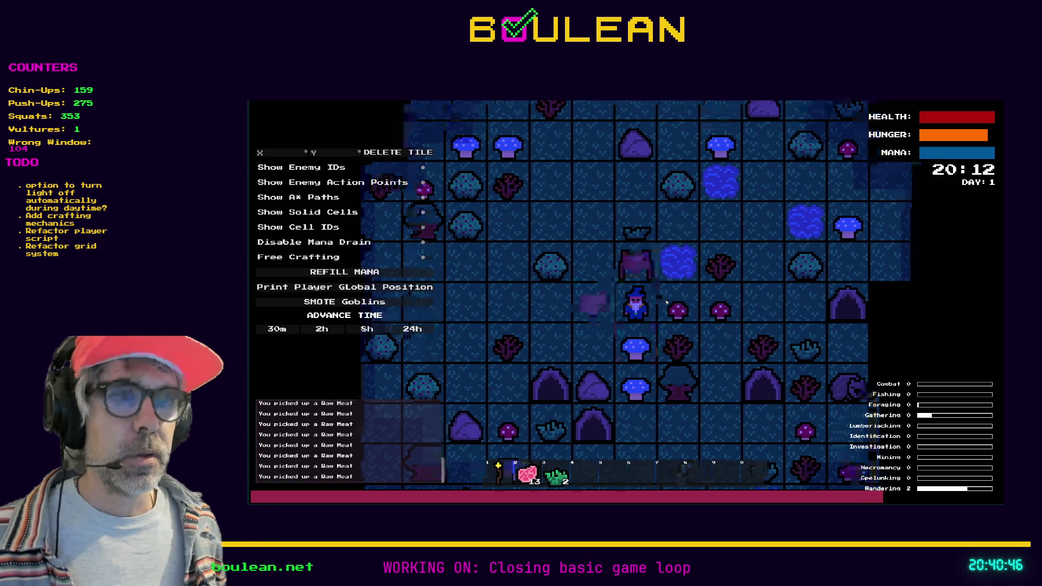
left_click(667, 302)
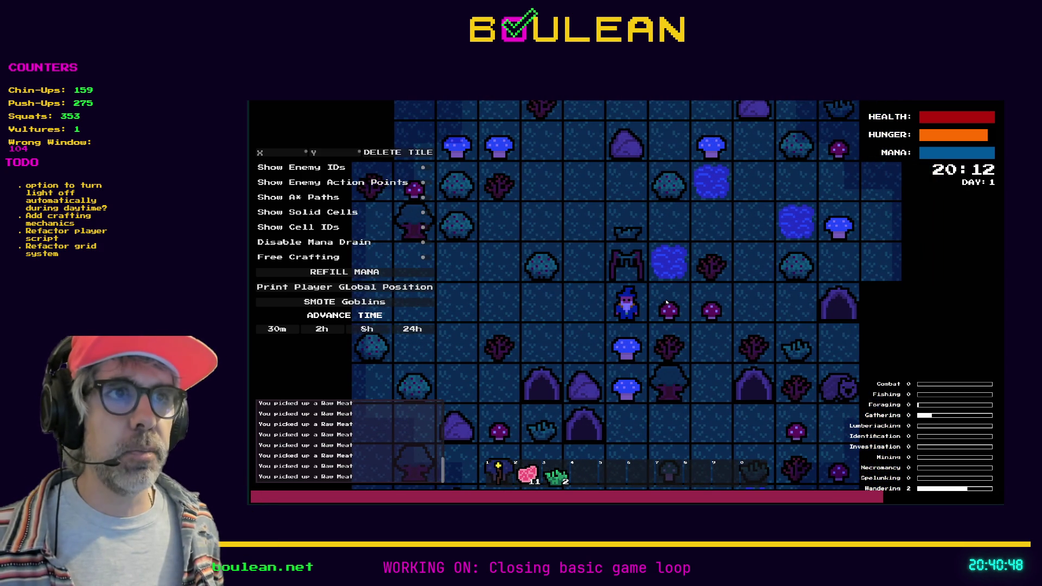
left_click(667, 303)
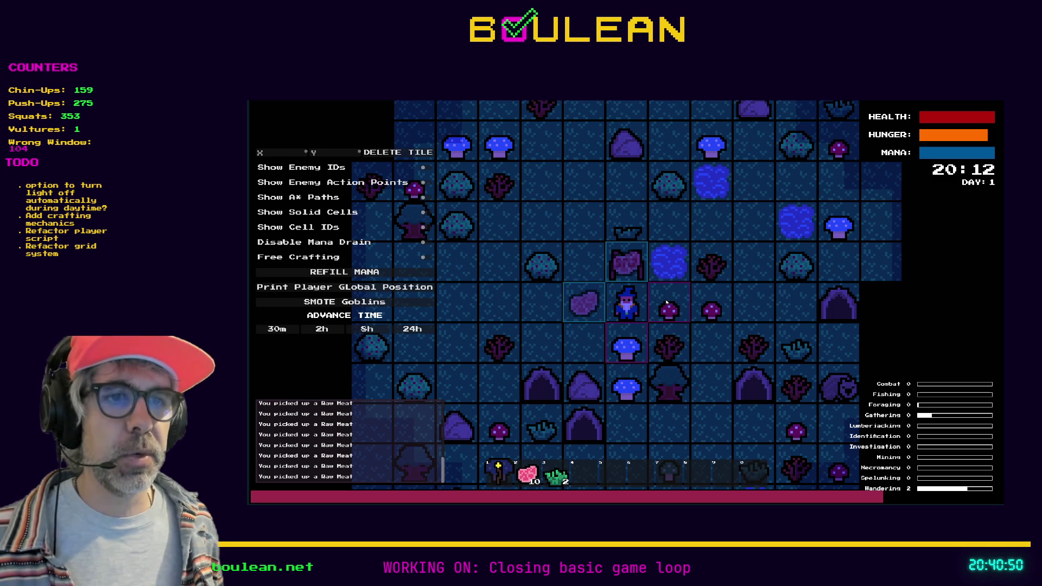
Step: Drop more raw meat beside the wizard and walk him up and to the left
left_click(666, 302)
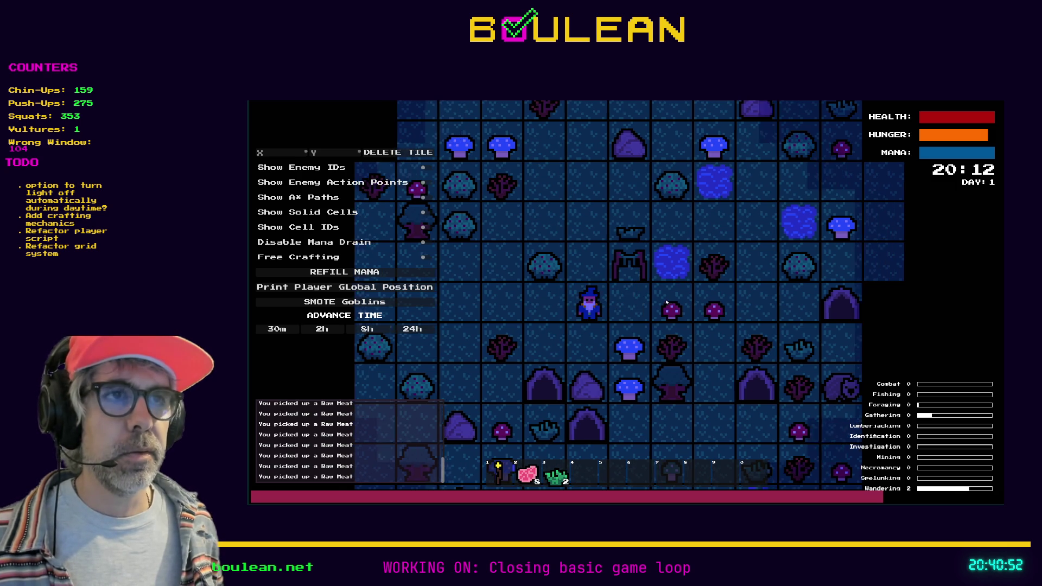
key("Left")
key("Up")
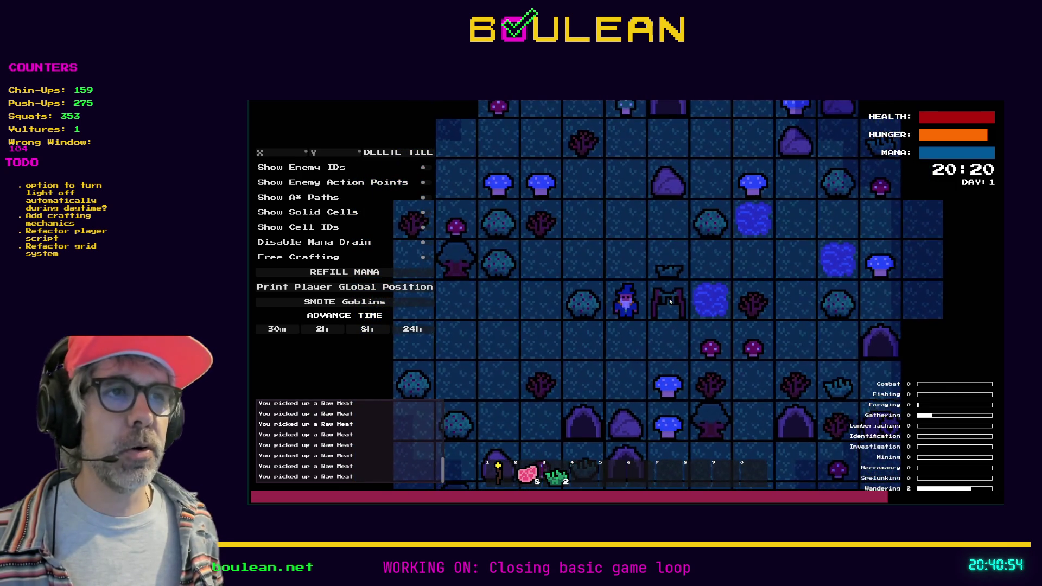
scroll(672, 313, "up", 2)
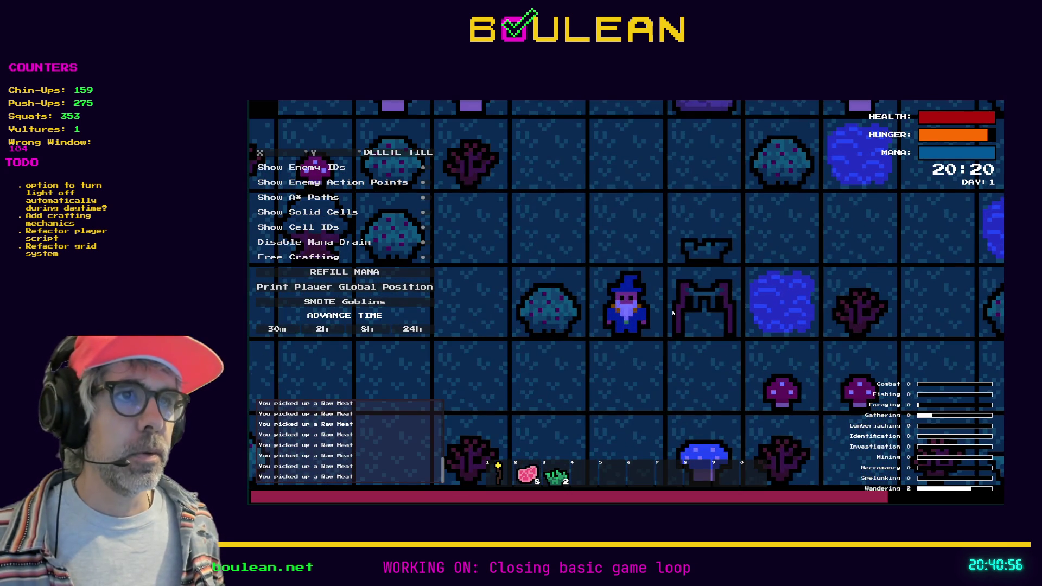
Step: Craft a Camp Fire and place it on the tile above the wizard
key("c")
left_click(654, 246)
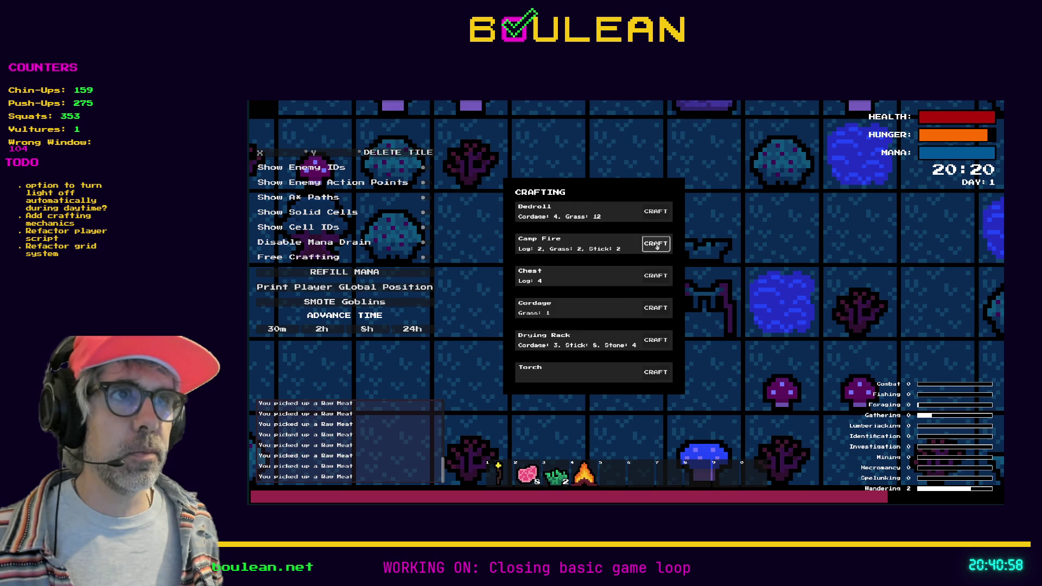
key("c")
left_click(653, 328)
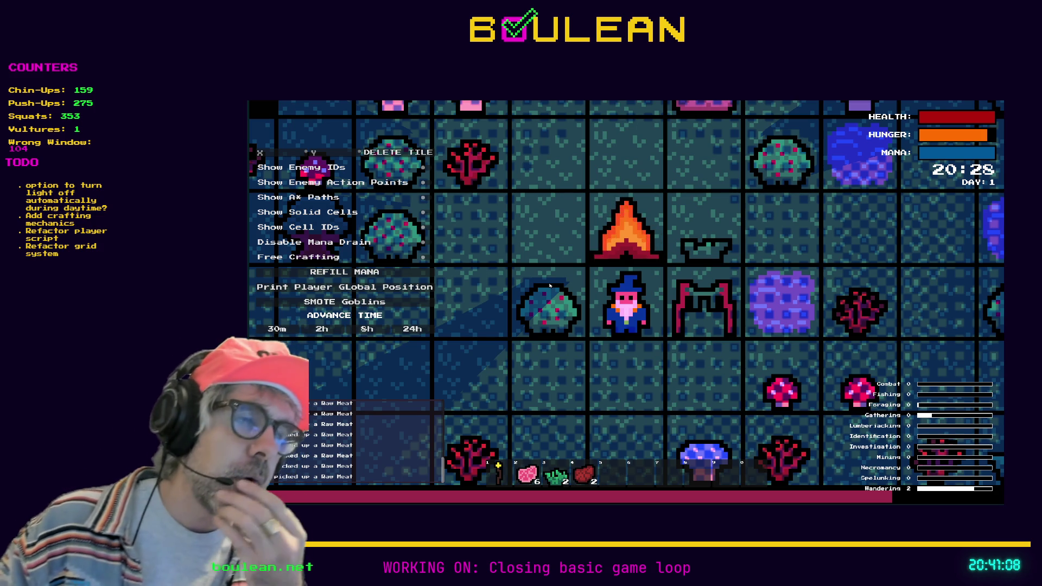
Step: Cook raw meat on the campfire, chop the berry bush for a berry, then stop the game
left_click(550, 286)
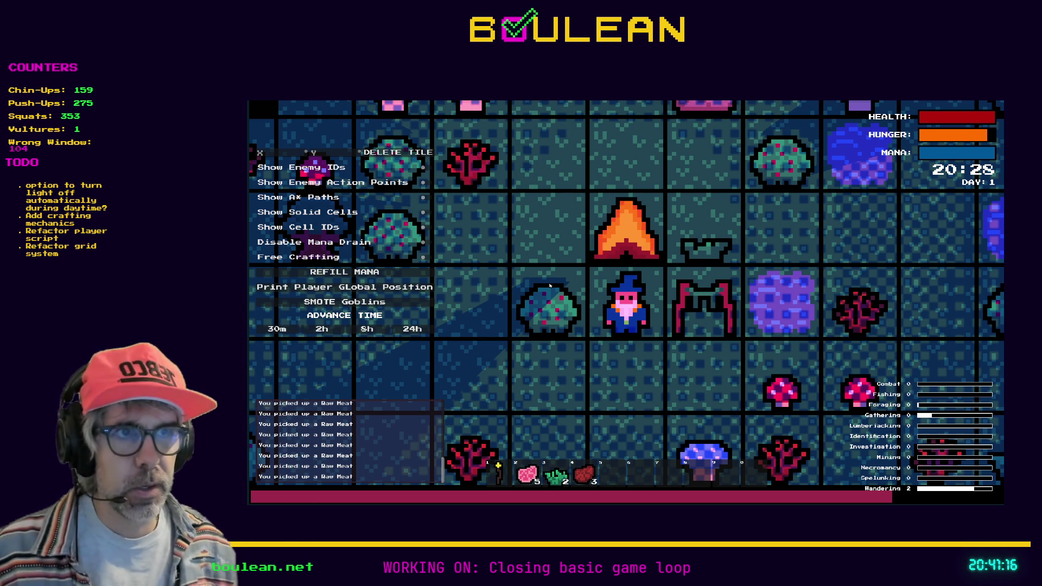
left_click(550, 286)
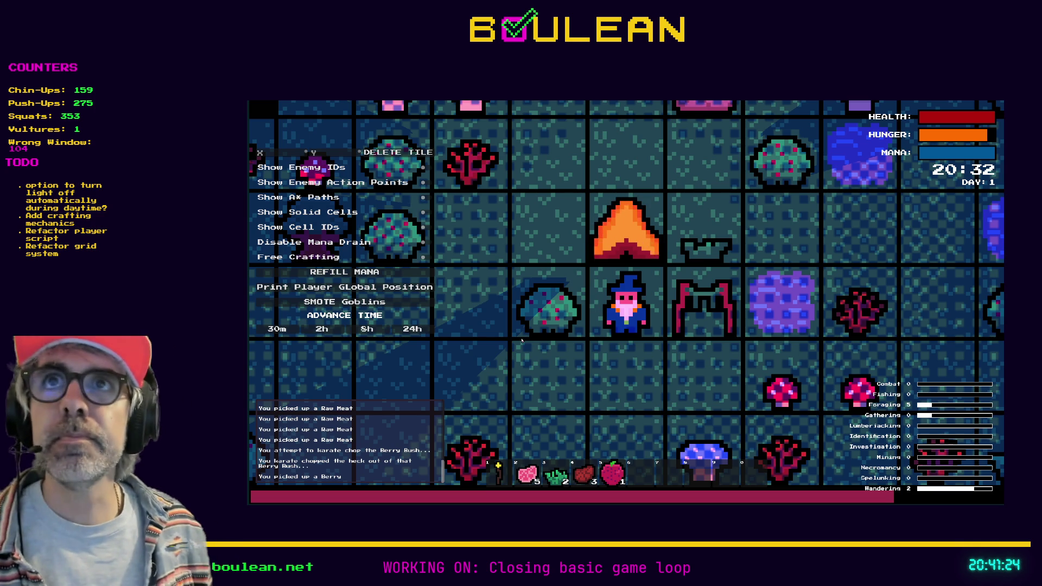
key("F8")
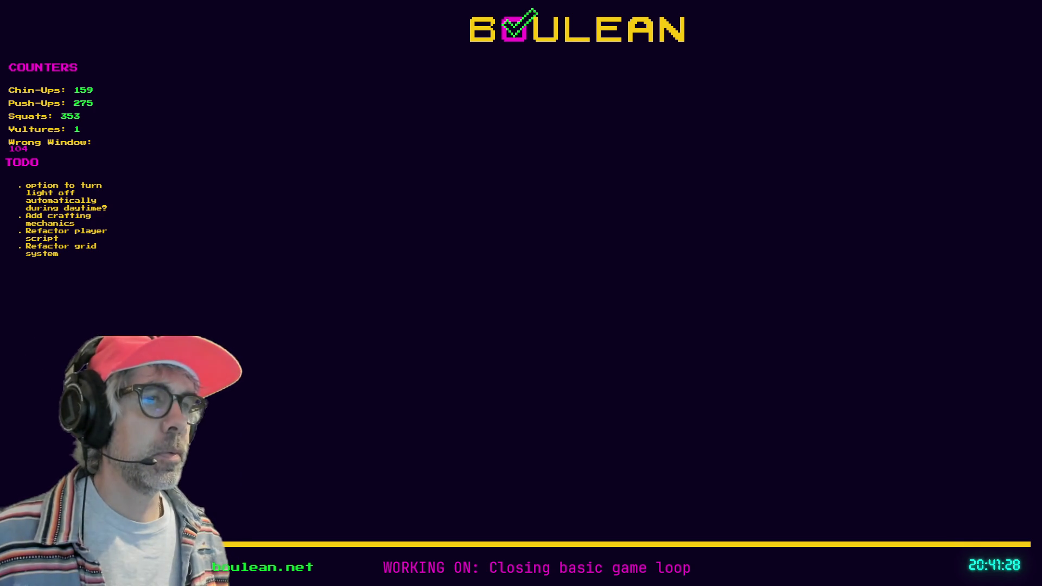
Step: Load the copied twitch.tv clip link in a new Brave tab
key("alt+Tab")
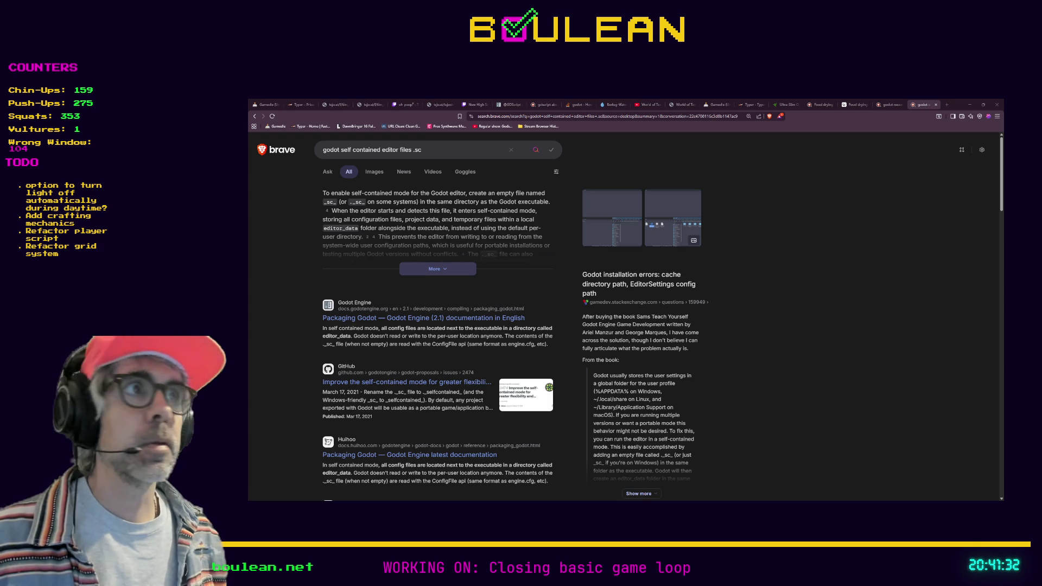
key("ctrl+t")
key("ctrl+v")
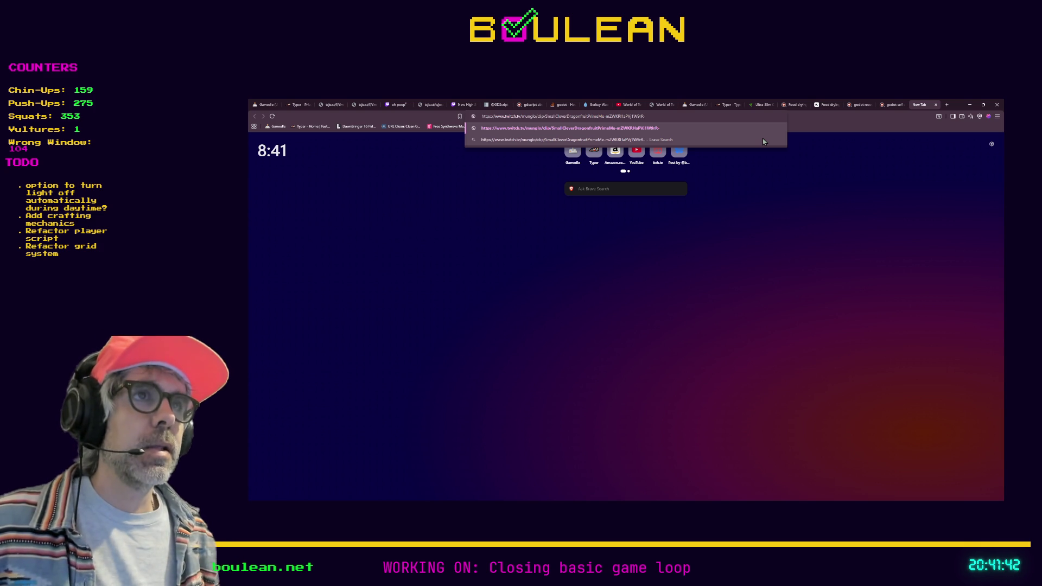
key("Return")
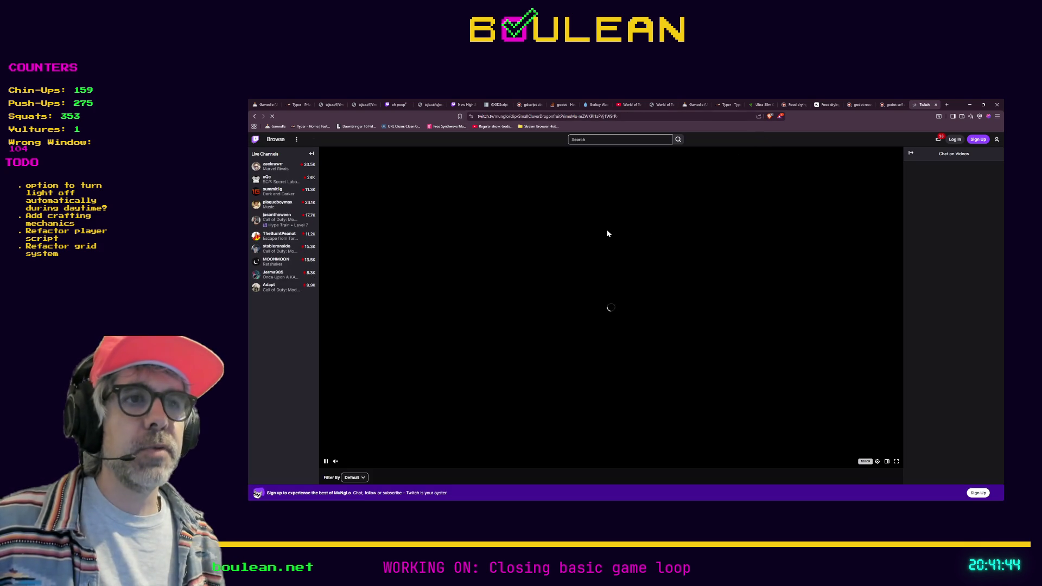
Step: Show the Twitch clip full-screen with the browser also in fullscreen, and start playback
left_click(324, 461)
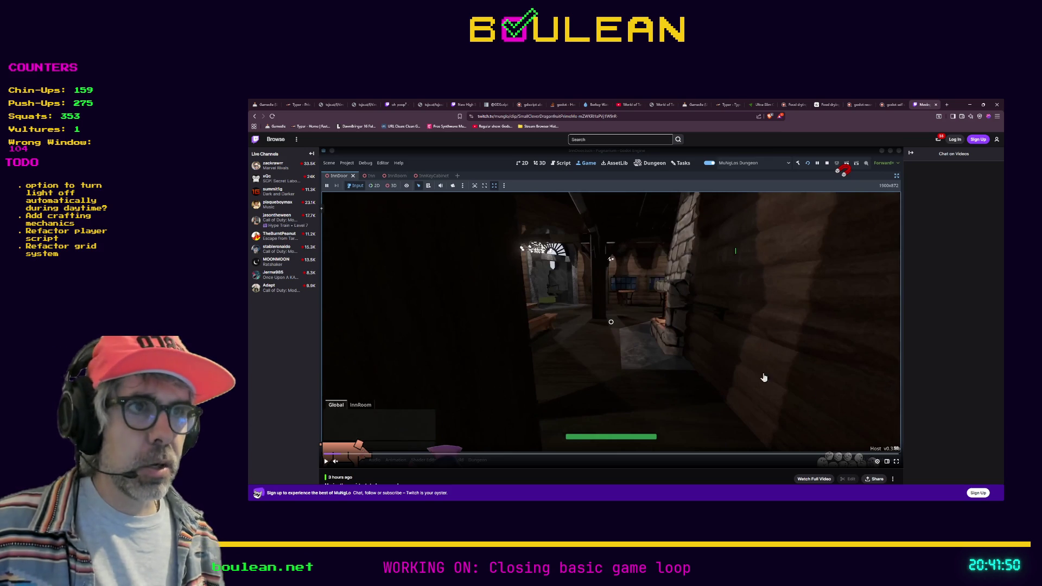
left_click(896, 462)
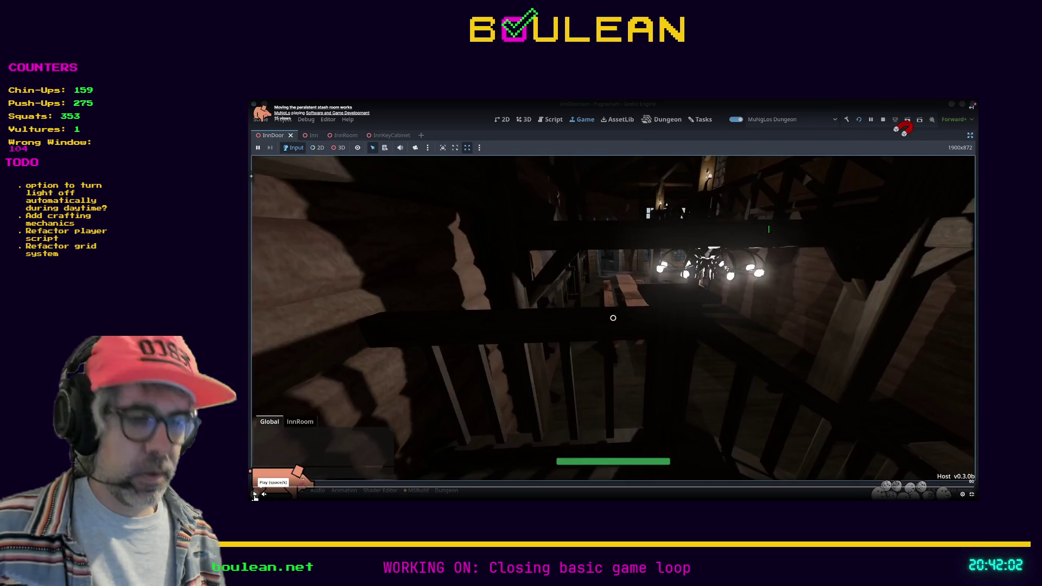
key("Escape")
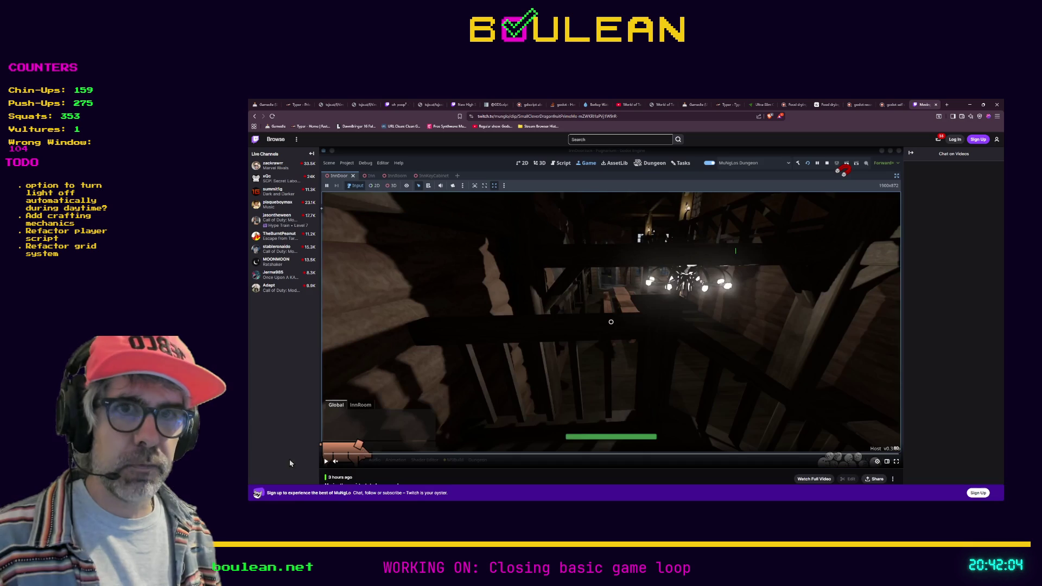
key("F11")
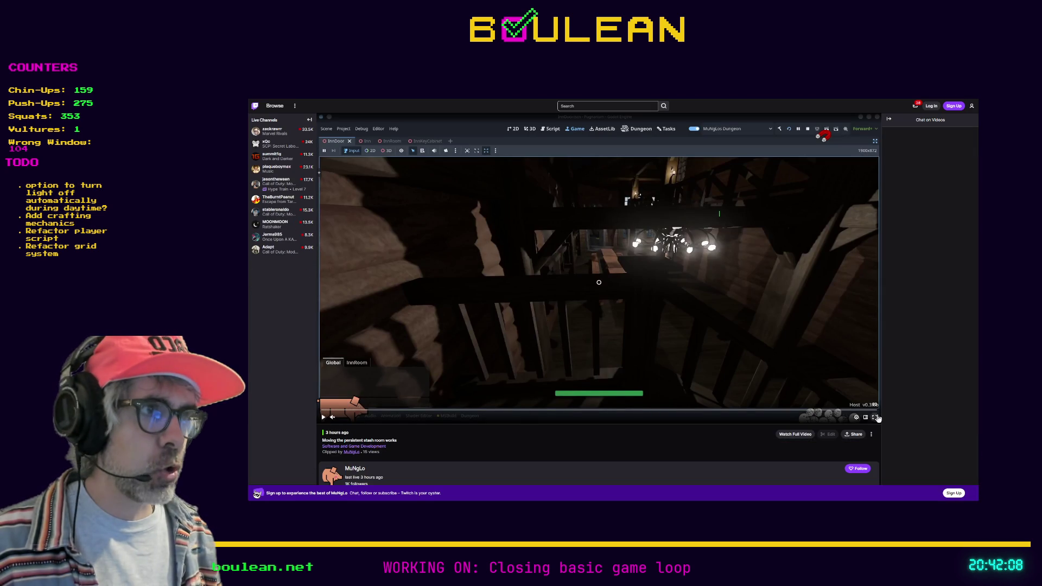
left_click(874, 418)
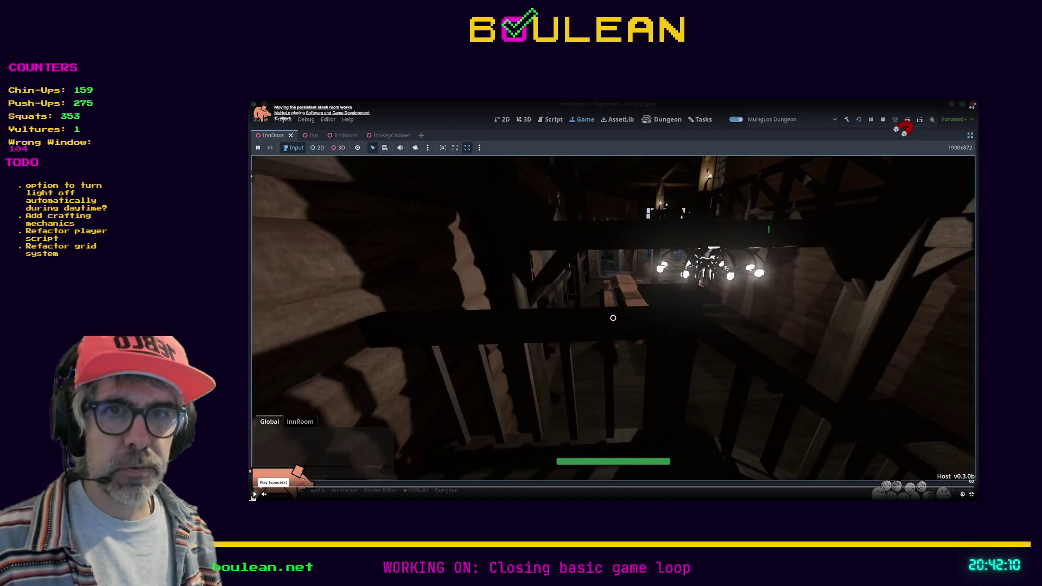
left_click(253, 494)
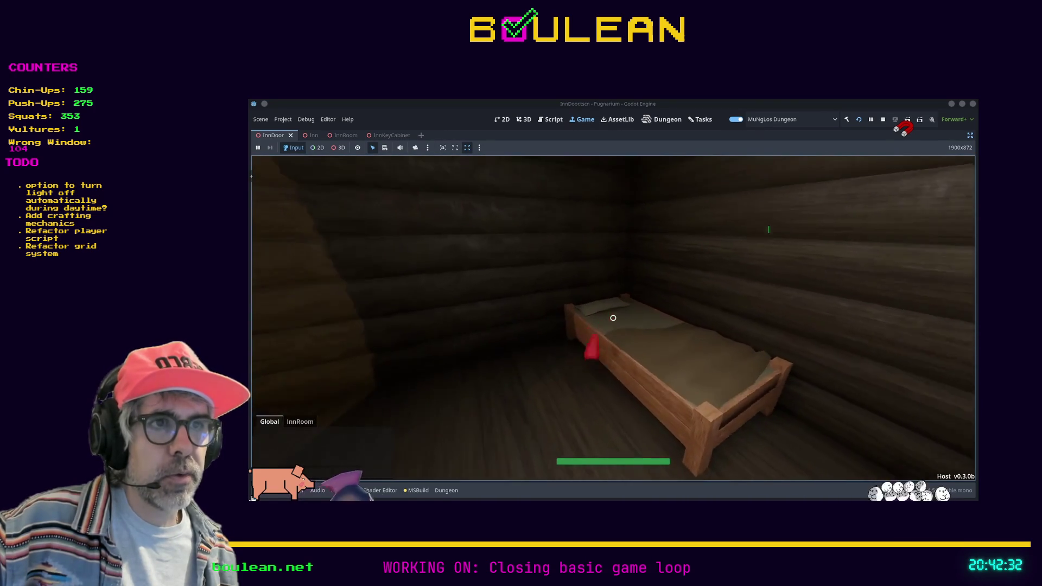
Step: Watch the full-screen clip to its end screen with two suggested videos
key("i")
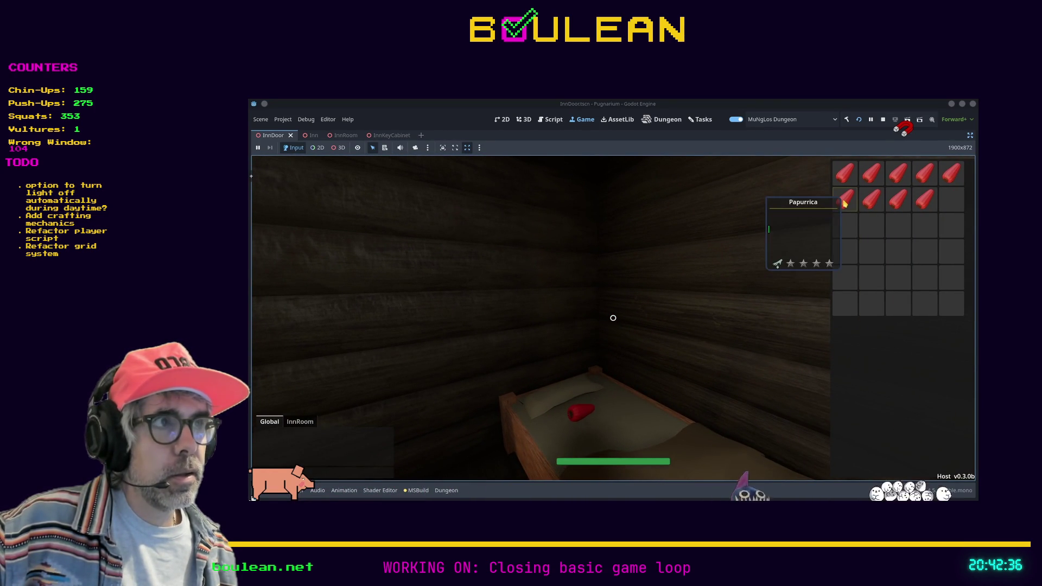
left_click(870, 204)
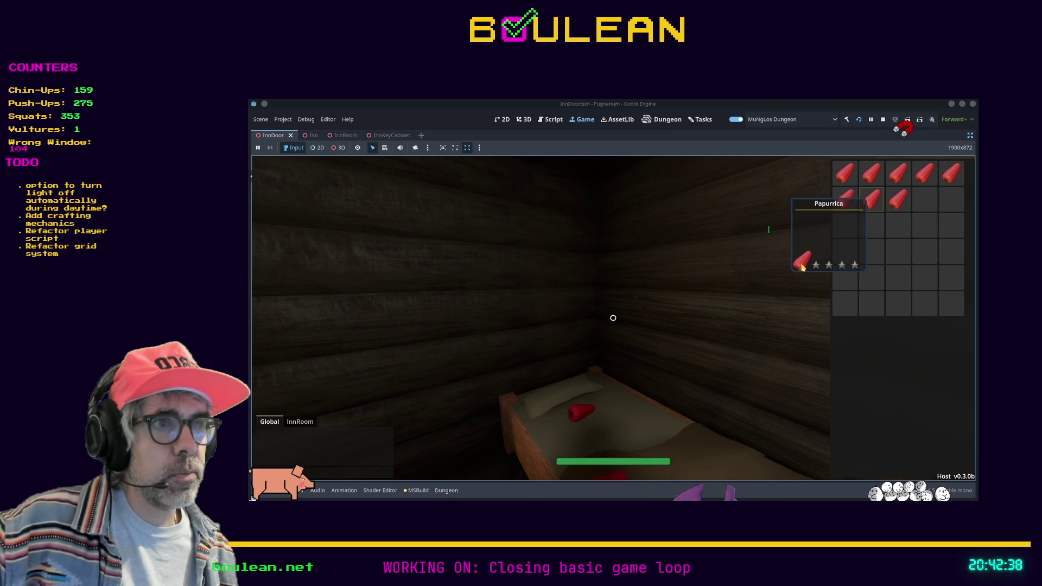
left_click(870, 204)
left_click_drag(870, 204, 820, 249)
left_click(820, 249)
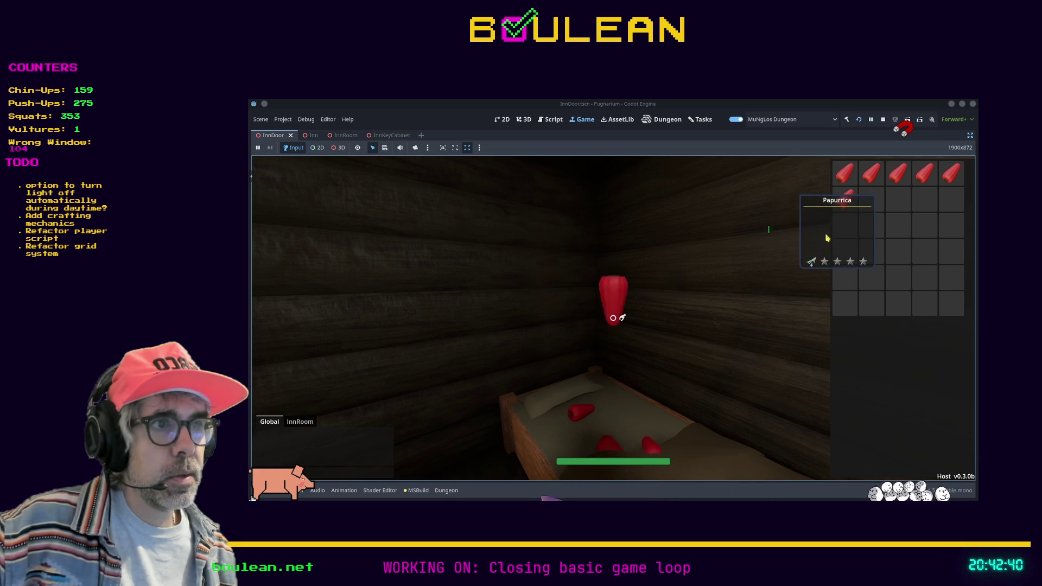
mouse_move(304, 243)
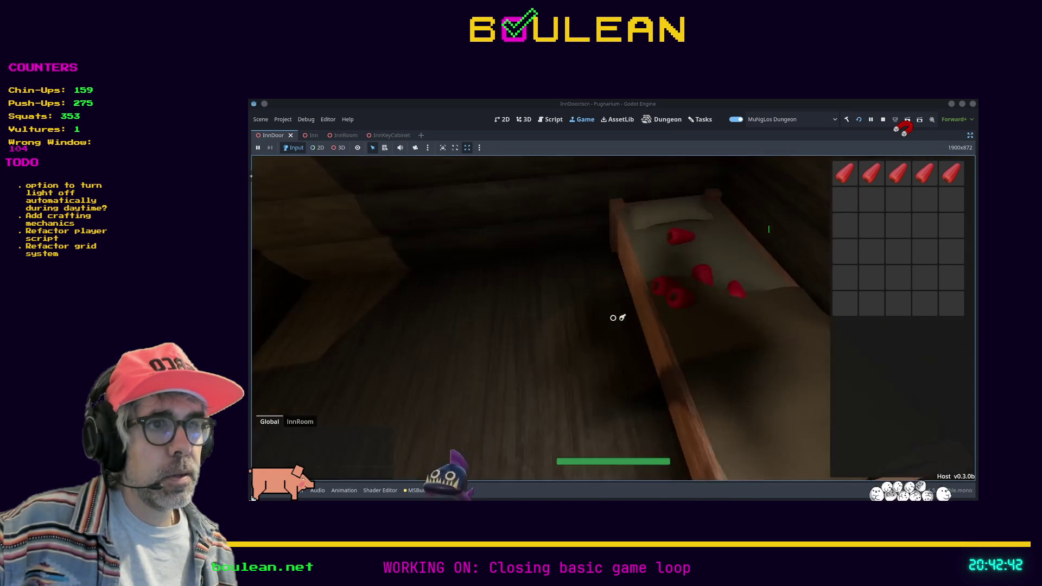
mouse_move(453, 325)
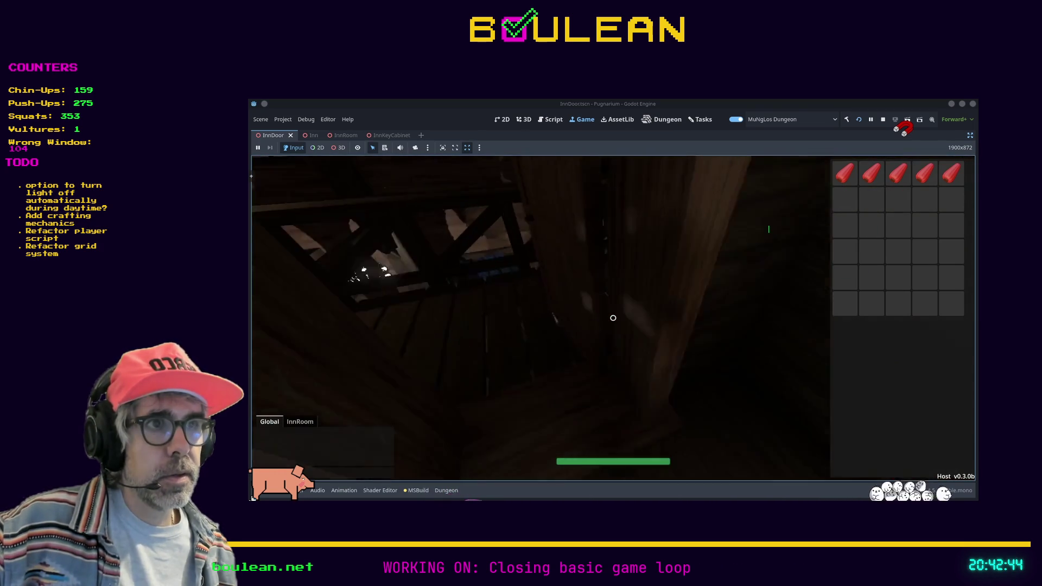
mouse_move(613, 318)
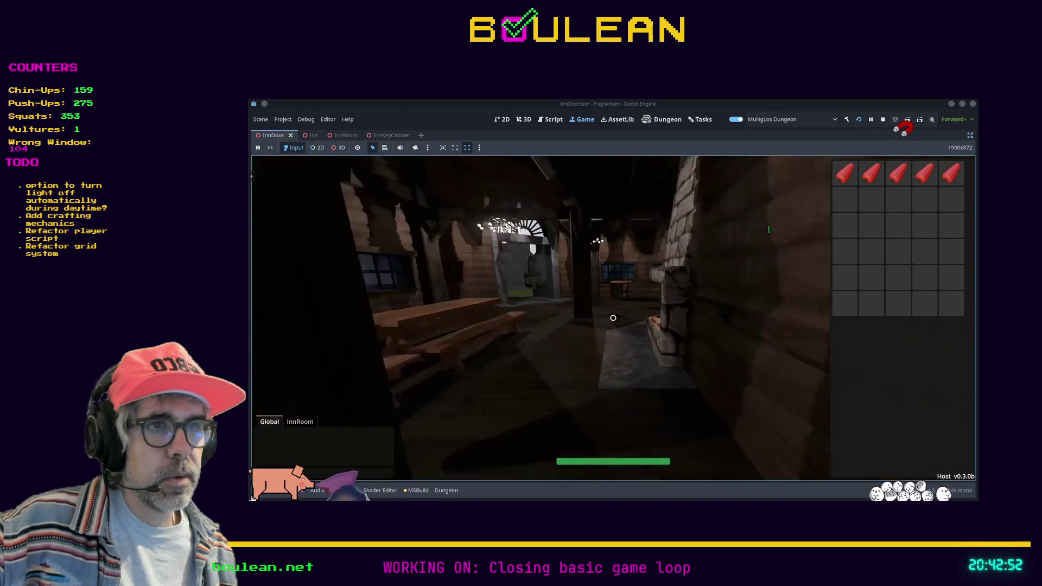
key("w")
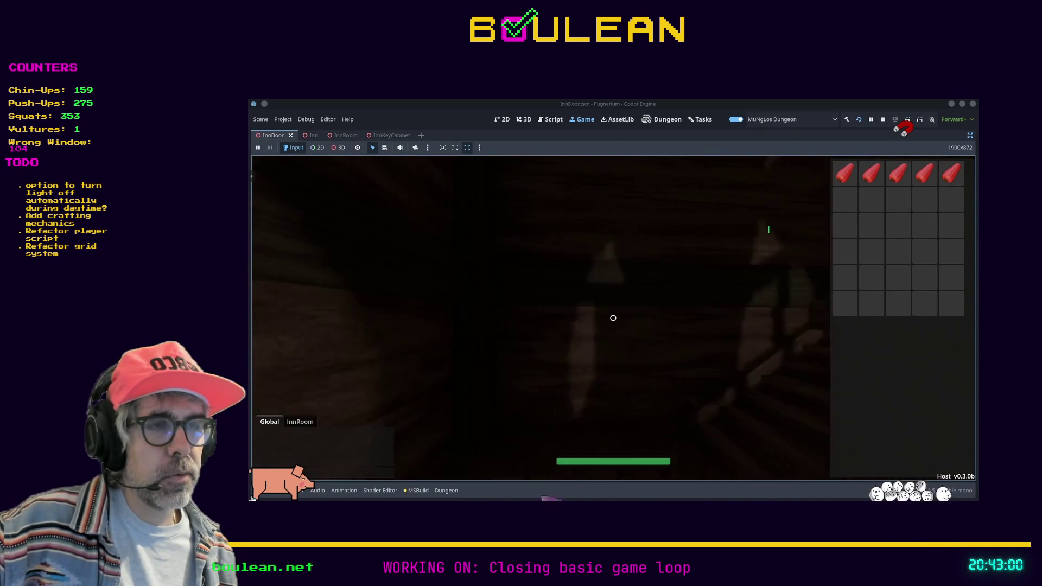
key("w")
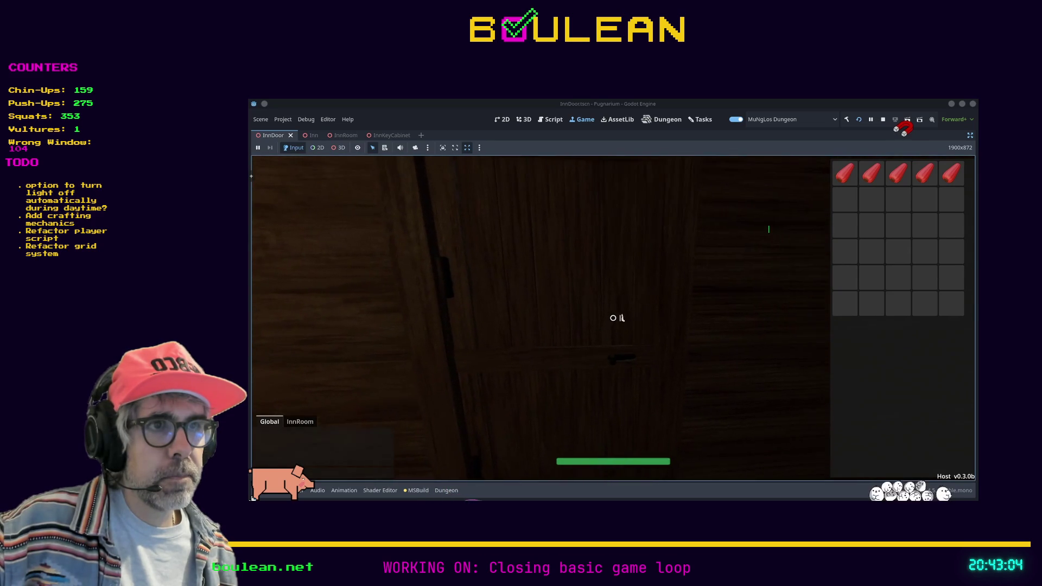
left_click(613, 318)
key("w")
key("w")
mouse_move(613, 318)
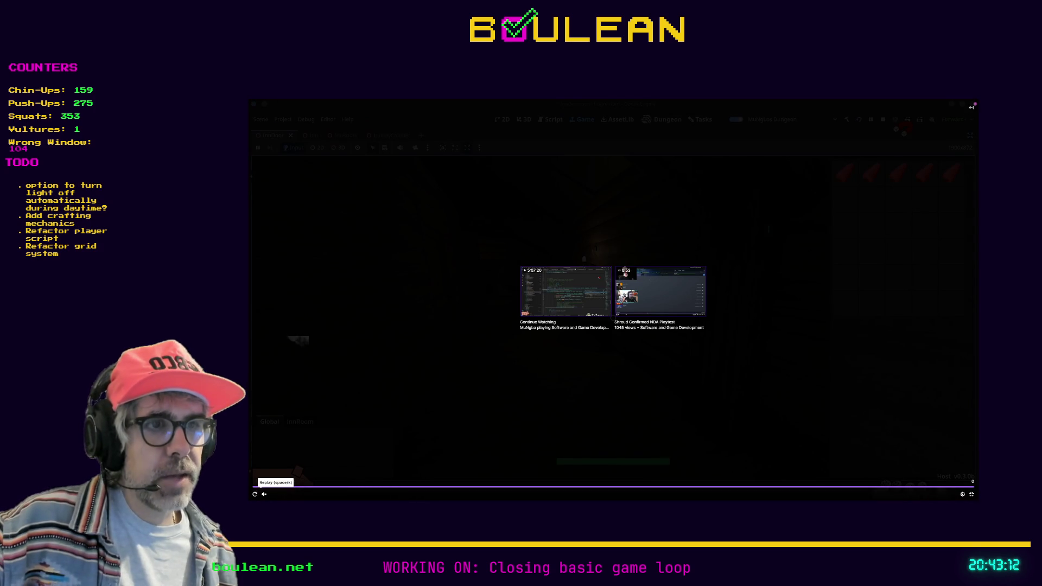
Step: Exit the clip's fullscreen and browser fullscreen, then replay the clip from the beginning
left_click(972, 495)
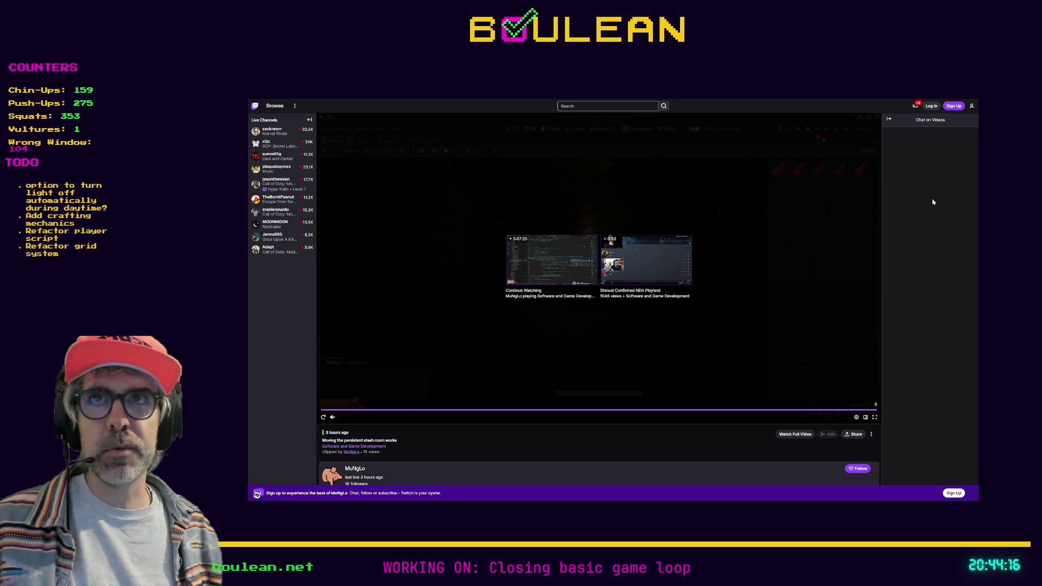
key("F11")
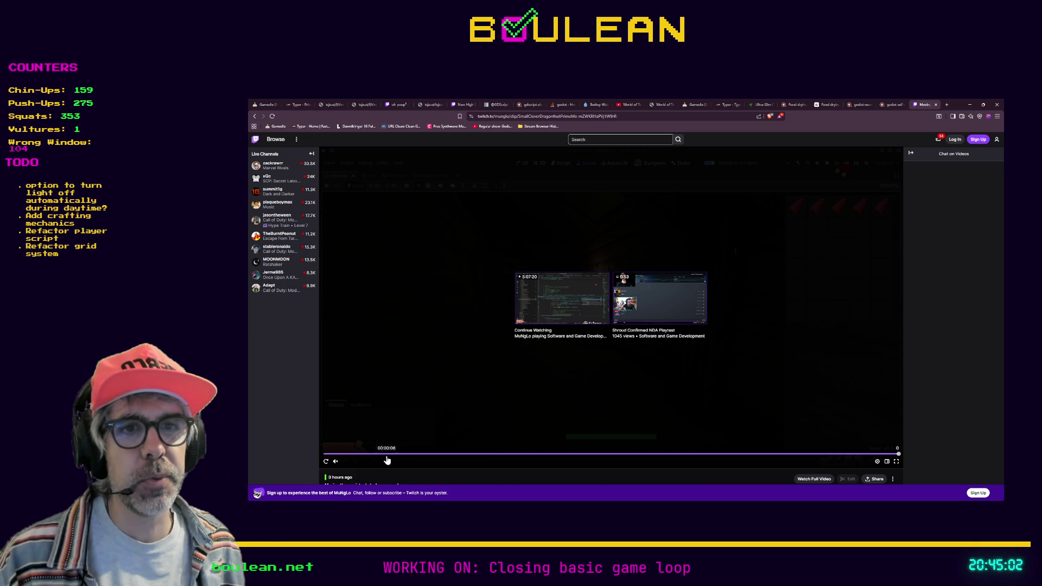
left_click(326, 461)
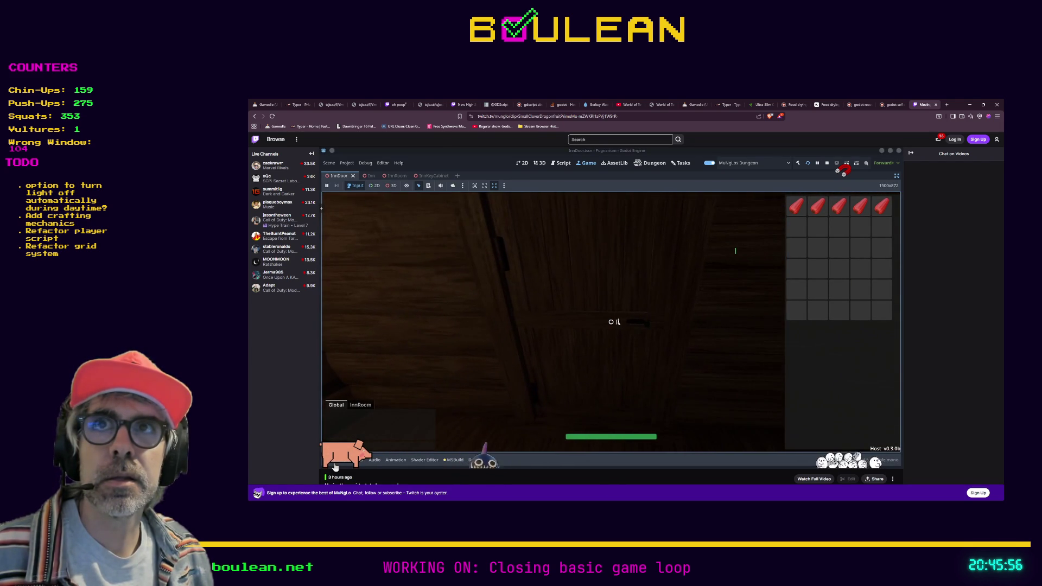
mouse_move(327, 466)
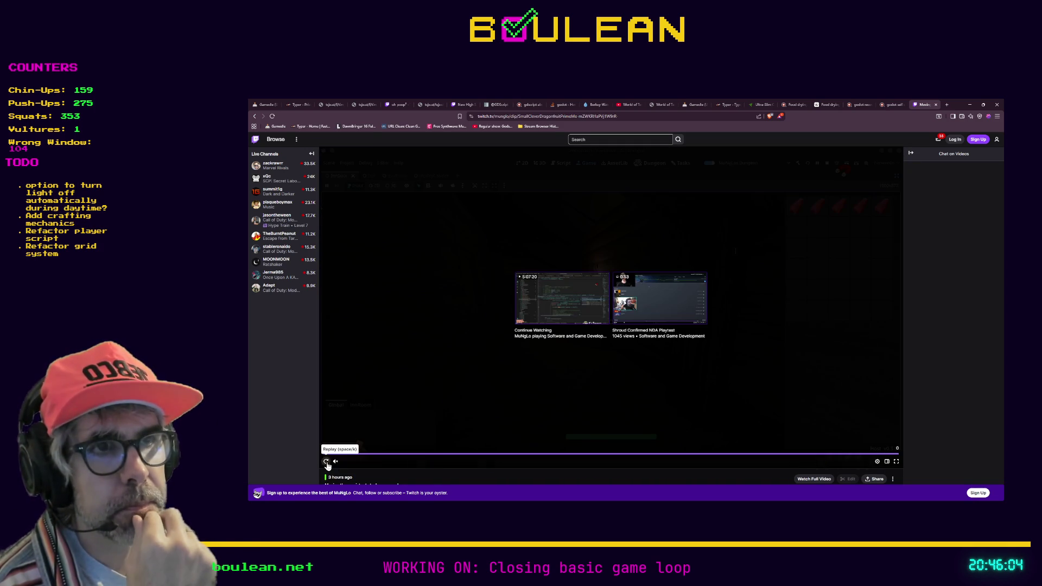
left_click(970, 105)
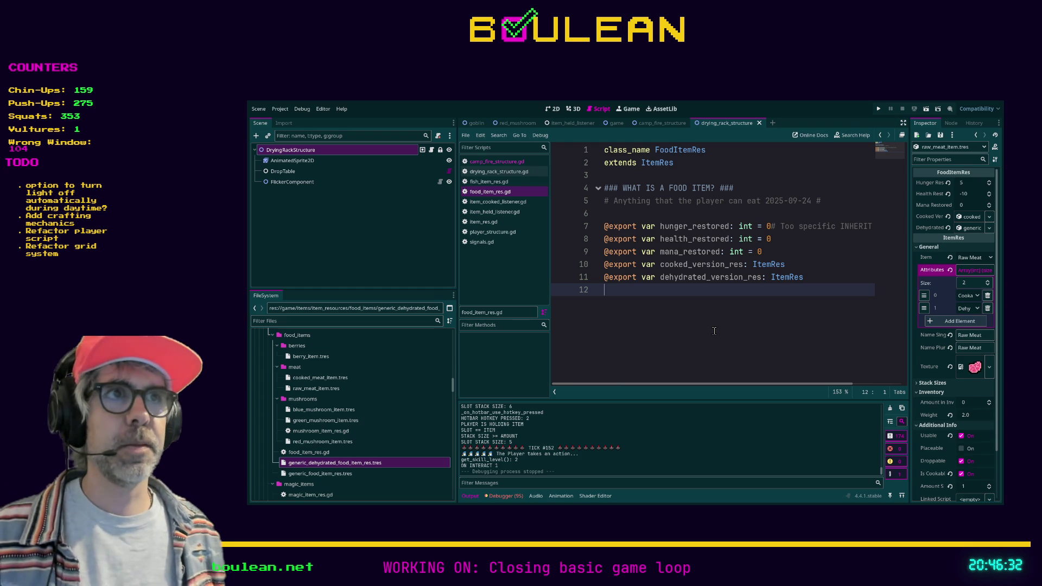
Step: Narrow the script list to widen the FoodItemRes code, then switch to Aseprite
left_click_drag(550, 262, 397, 244)
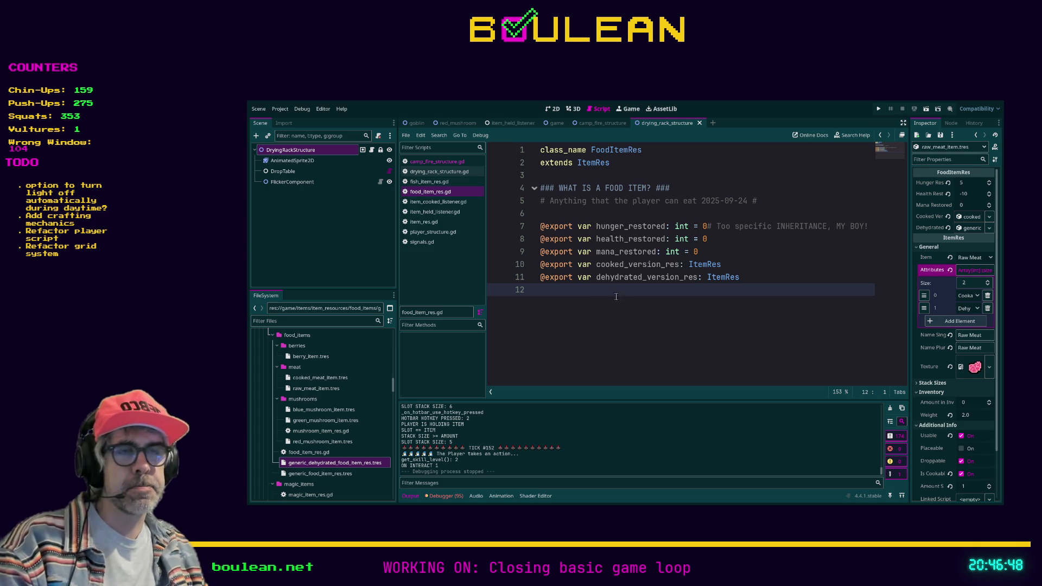
key("alt+Tab")
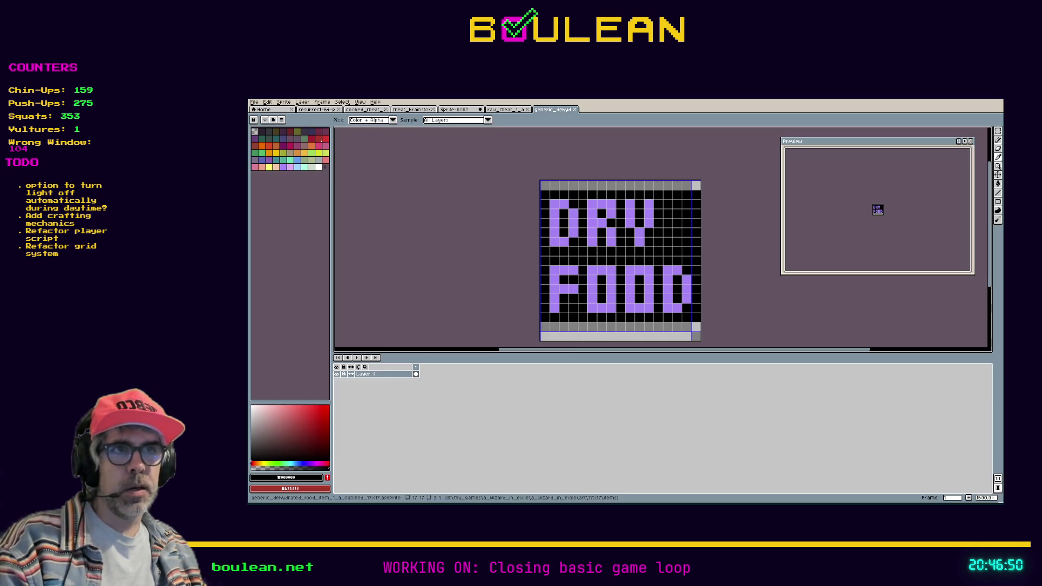
Step: Open the recent drying rack sprite at 1600% zoom, centered, then bring up raw_meat
left_click(254, 102)
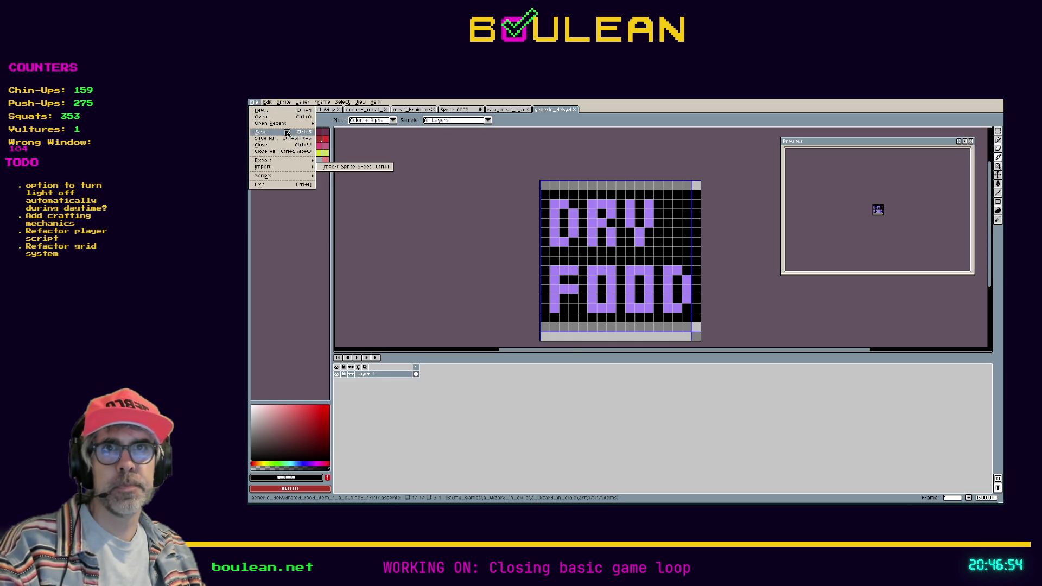
mouse_move(293, 127)
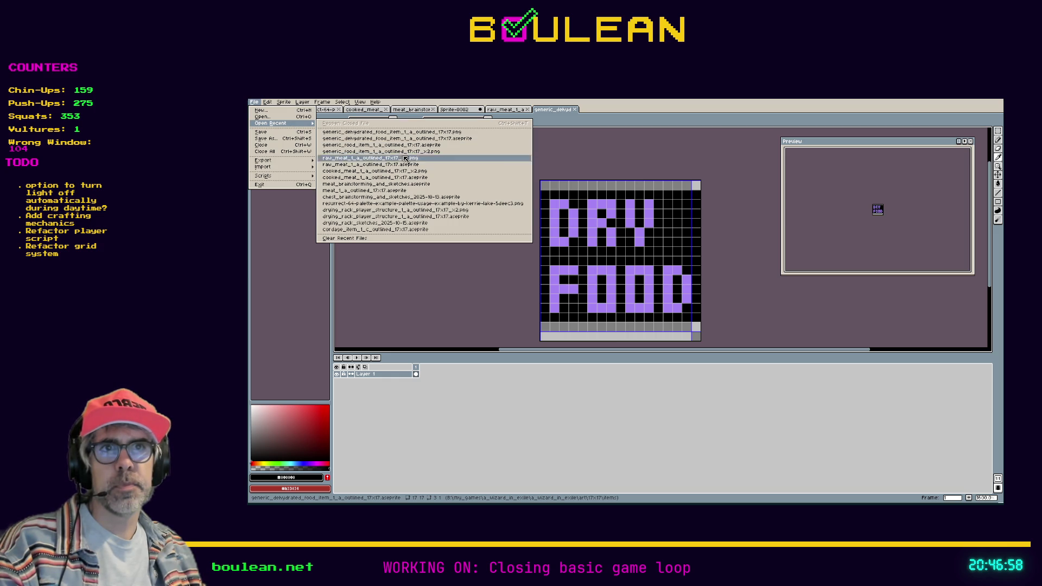
left_click(417, 215)
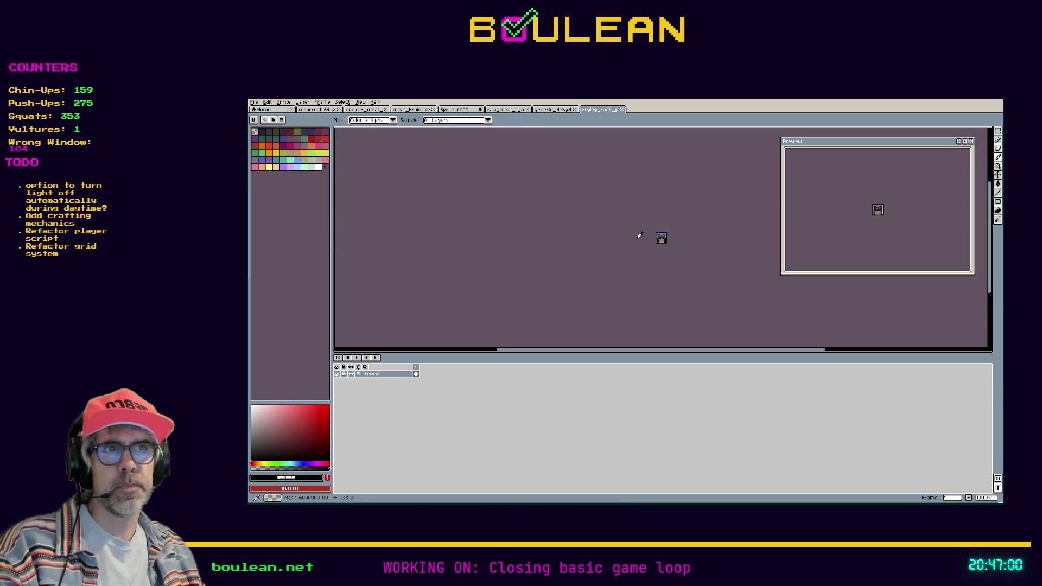
scroll(680, 244, "up", 5)
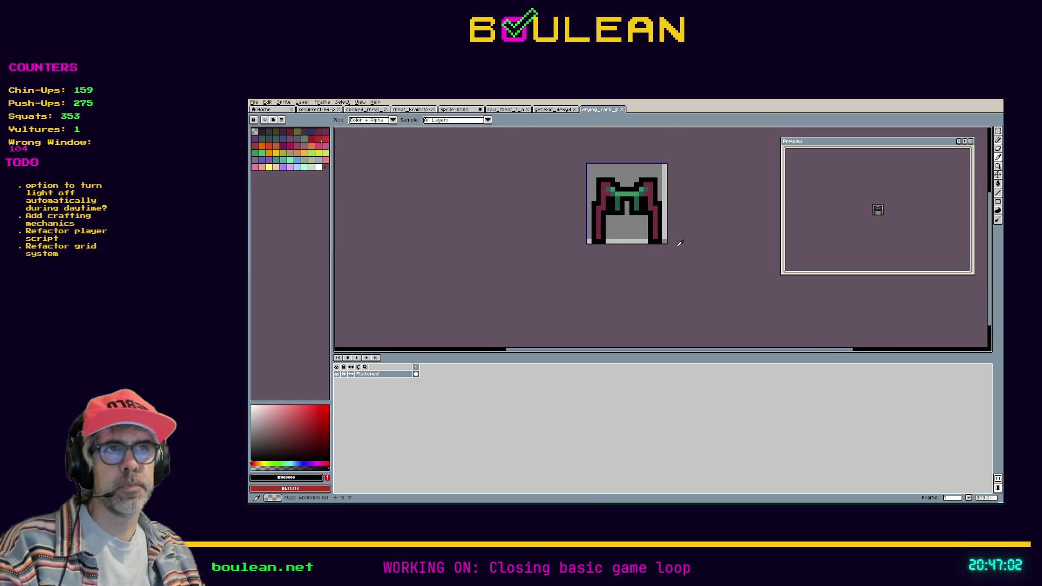
left_click_drag(570, 196, 600, 284)
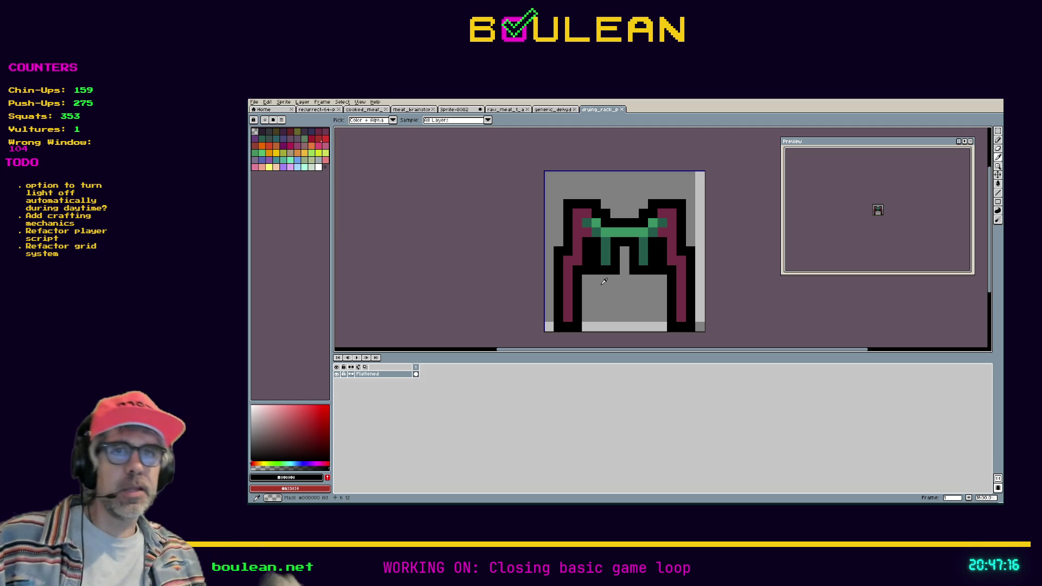
left_click(506, 110)
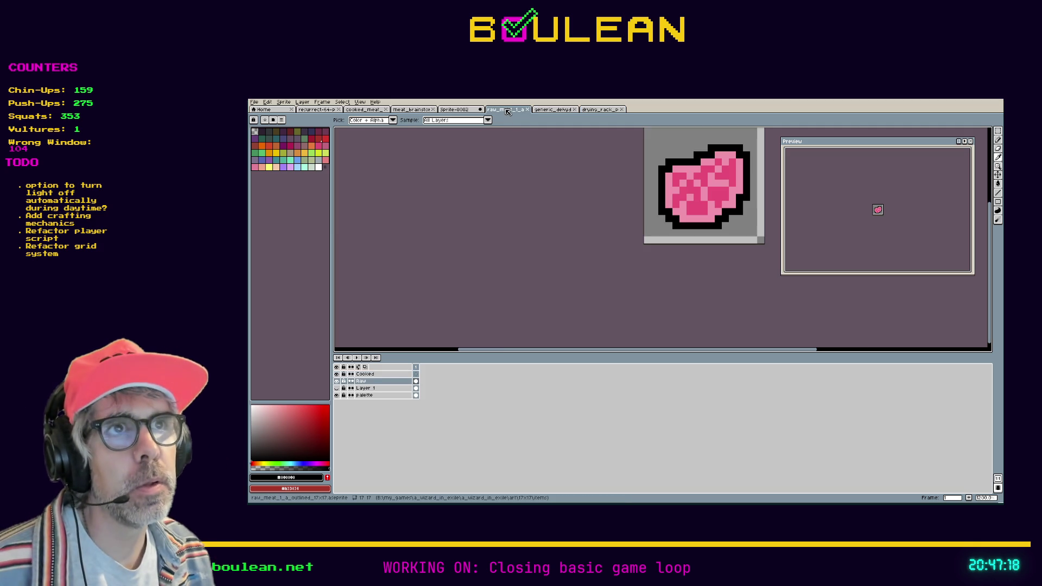
Step: Copy the raw meat, trial-paste and position it on the drying rack, then cancel the paste
key("ctrl+c")
left_click(600, 109)
key("ctrl+v")
key("Down")
key("Down")
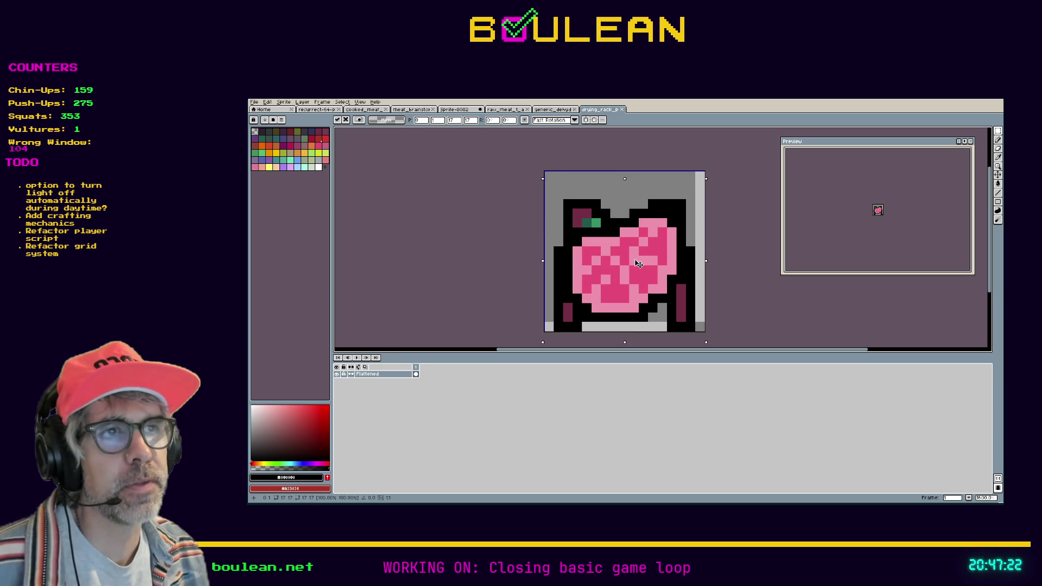
mouse_move(636, 275)
left_mouse_down()
mouse_move(636, 253)
mouse_move(636, 263)
left_mouse_up()
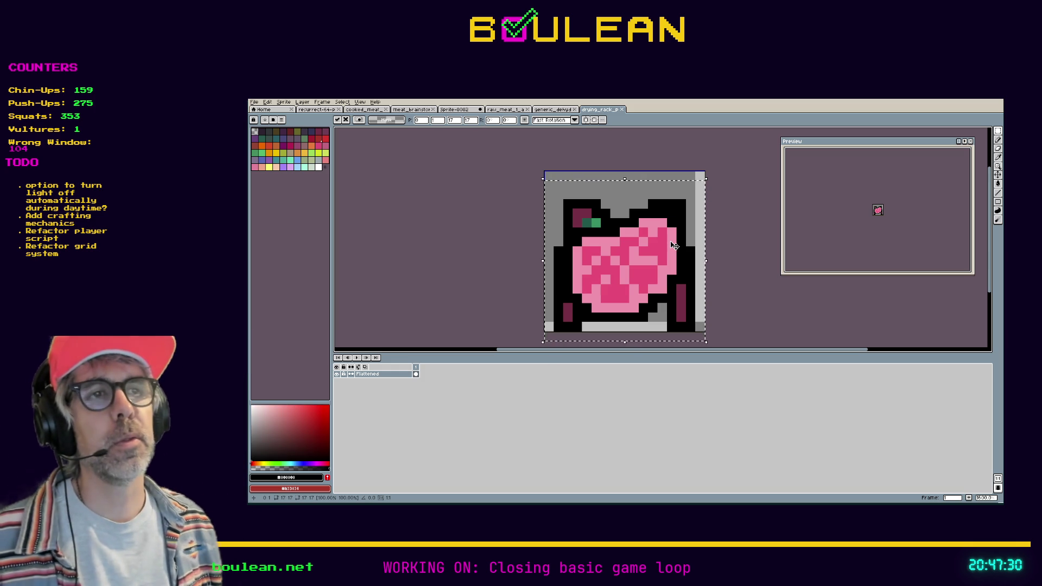
mouse_move(625, 263)
left_mouse_down()
mouse_move(628, 205)
mouse_move(630, 275)
left_mouse_up()
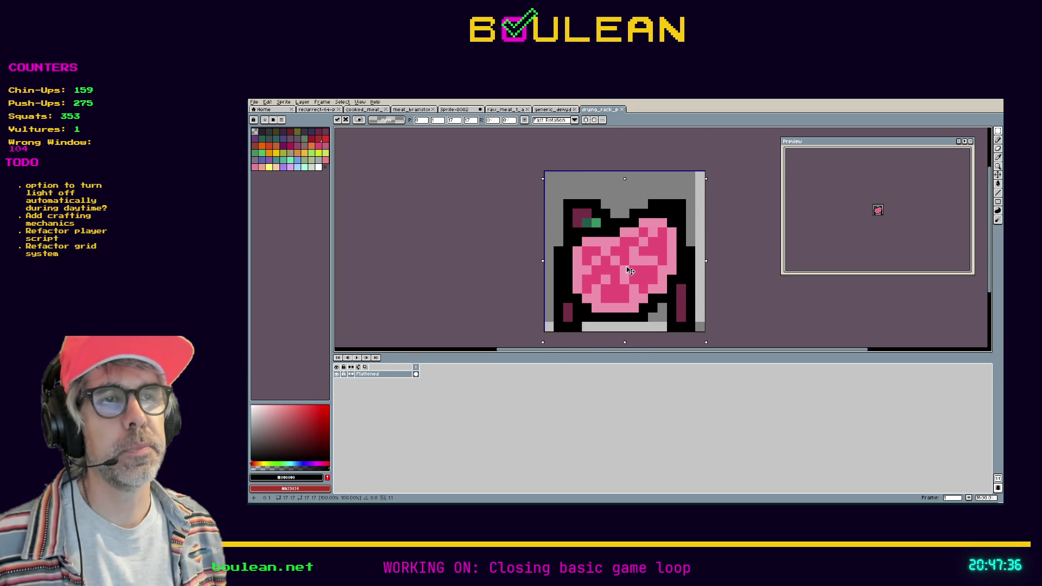
key("Escape")
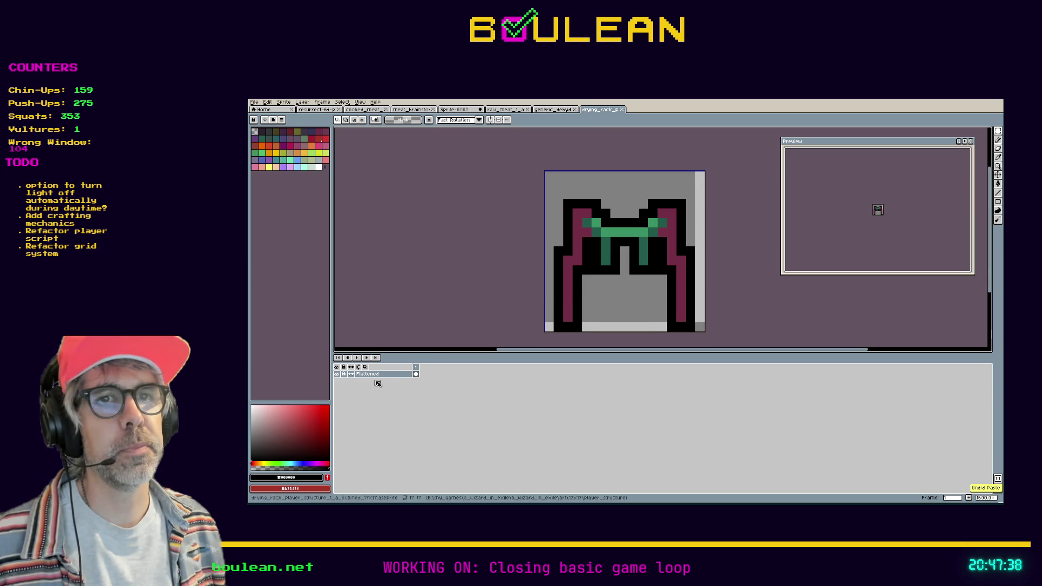
Step: Add frame 2 and a new Layer 1 above Flattened, then paste the raw meat into its cel
right_click(419, 369)
left_click(429, 377)
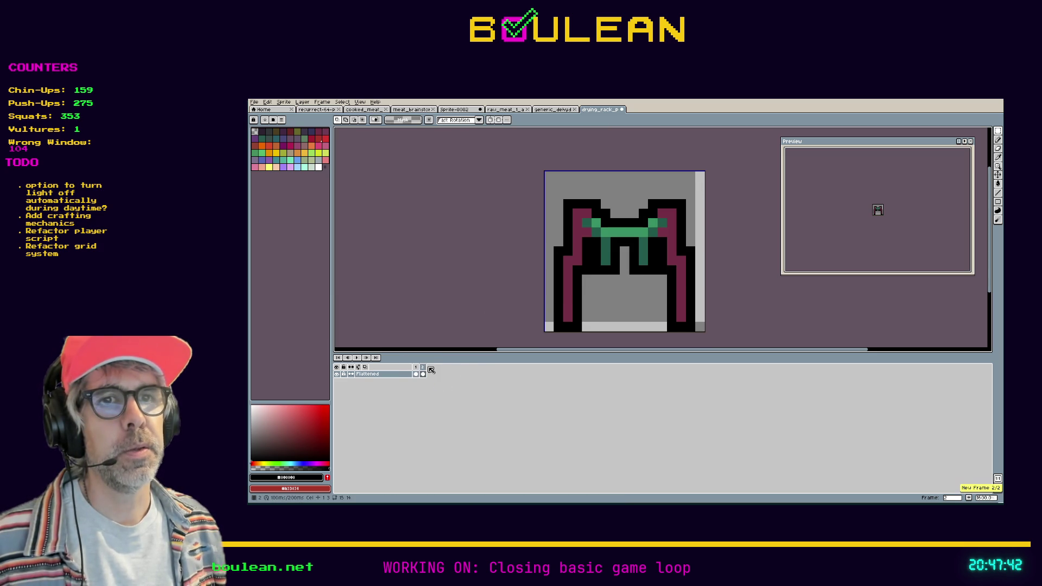
right_click(380, 376)
mouse_move(402, 386)
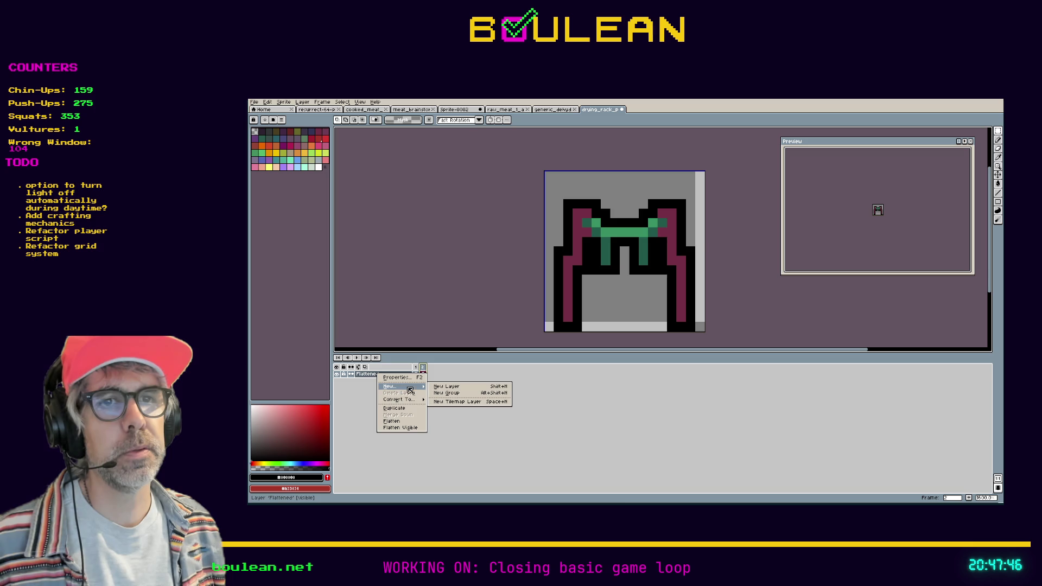
left_click(446, 385)
left_click(391, 381)
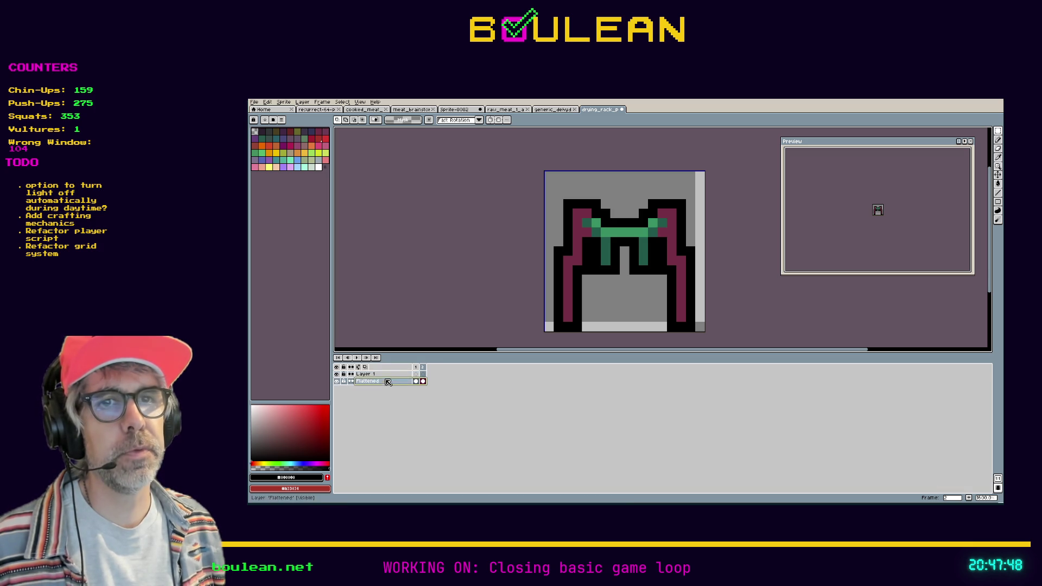
left_click(424, 375)
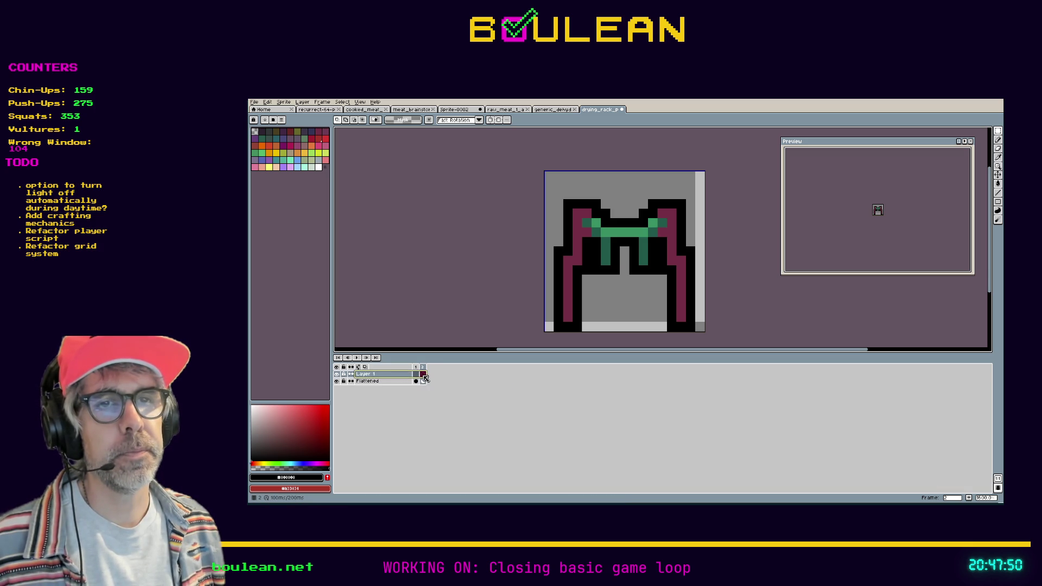
key("ctrl+v")
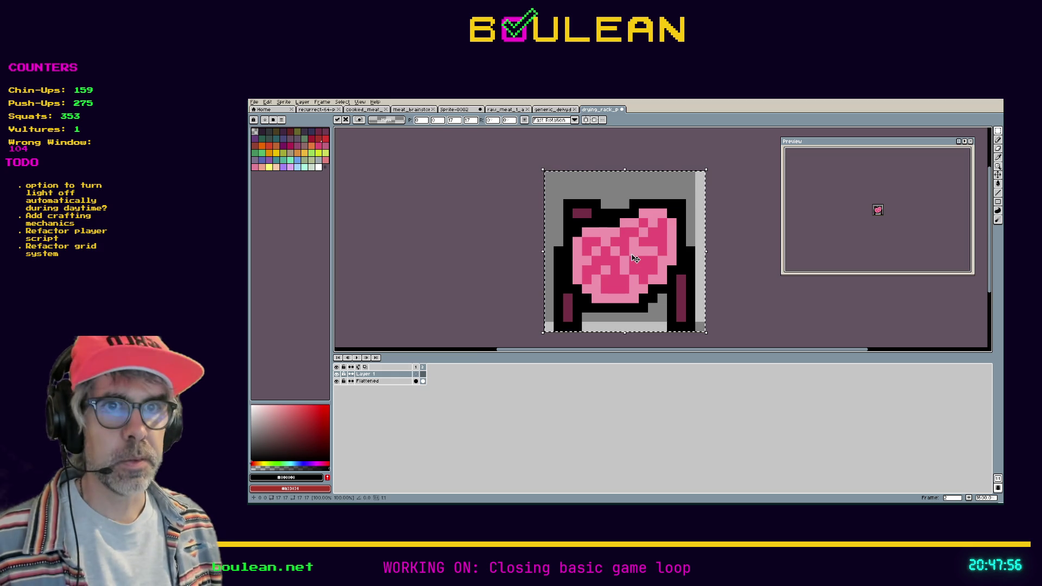
Step: Commit the pasted meat and eyedrop its pinks as primary and secondary colours
key("Return")
key("ctrl+d")
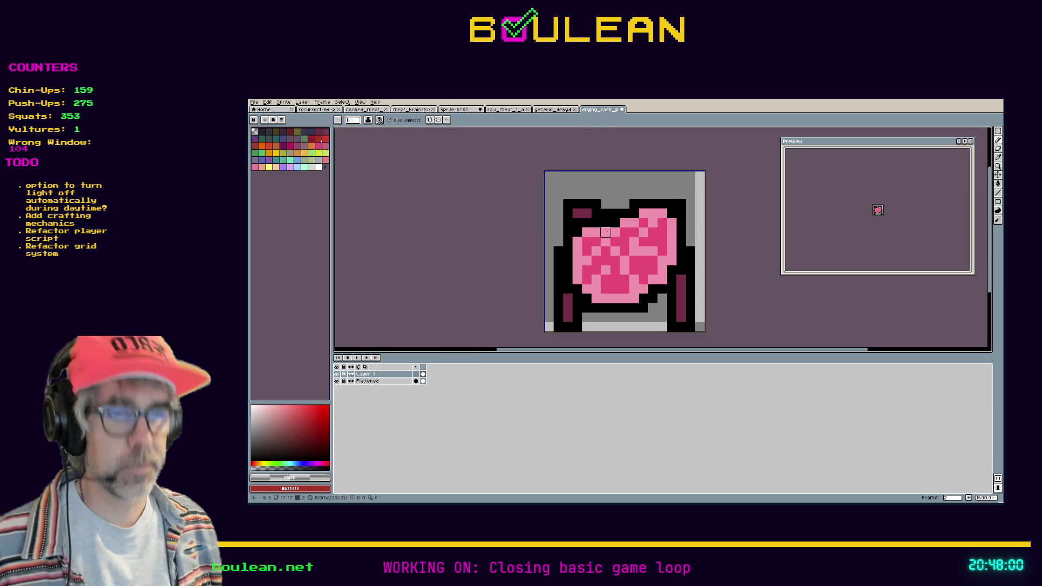
key("i")
left_click(622, 237)
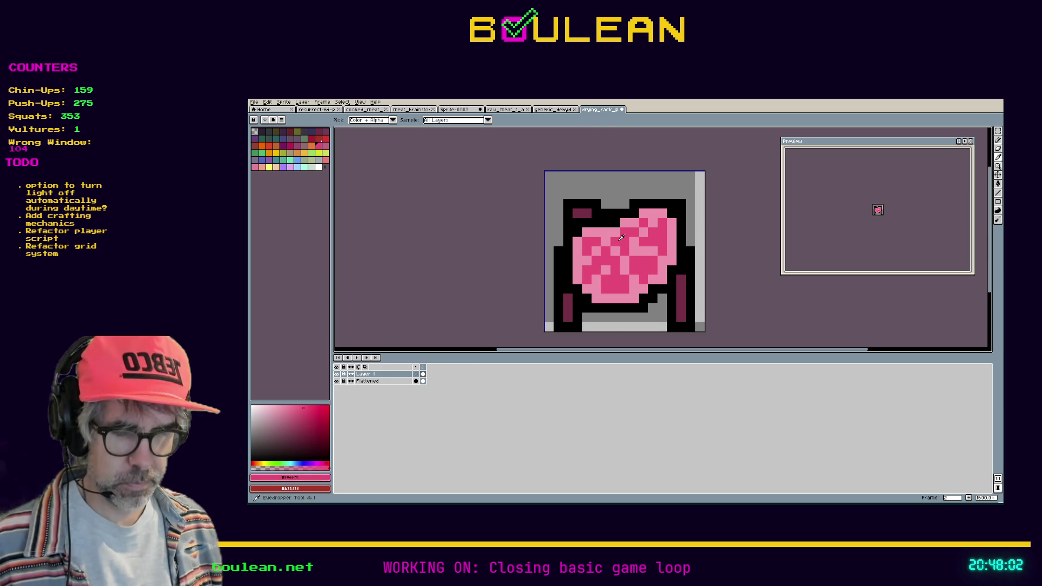
left_click(631, 221)
right_click(627, 232)
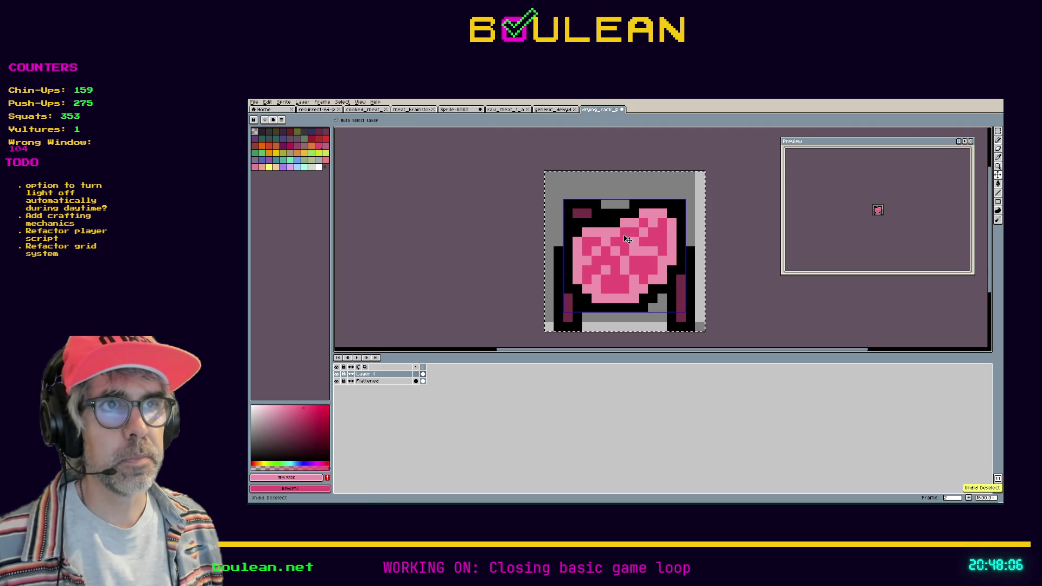
Step: Delete the pasted meat and pencil two pink colour dots in the top-left corner
key("Delete")
key("b")
left_click_drag(559, 177, 554, 178)
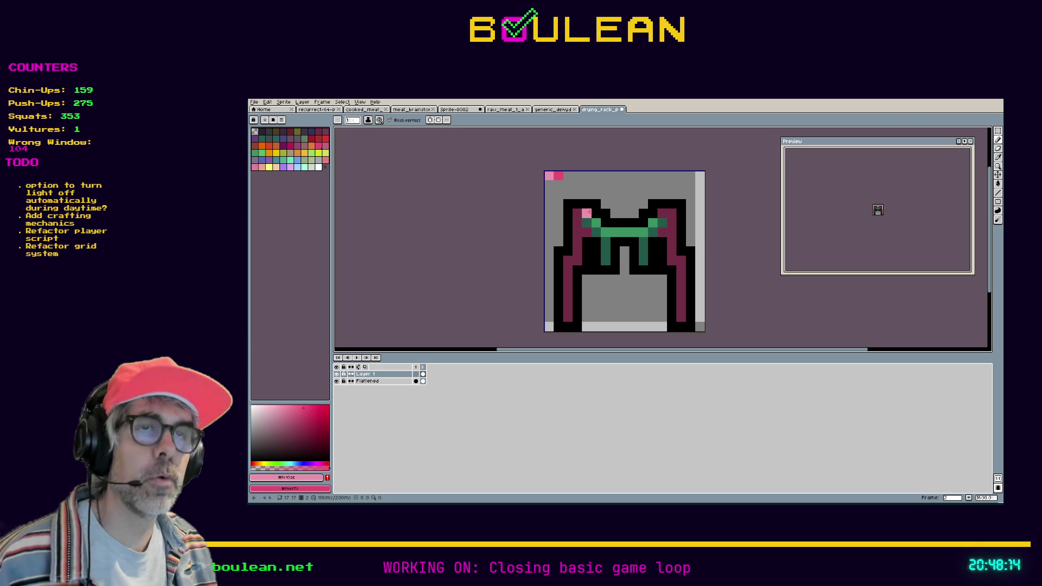
Step: Pencil the first pink pixels of the strip below the crossbar with a darker pink centre line
key("i")
key("b")
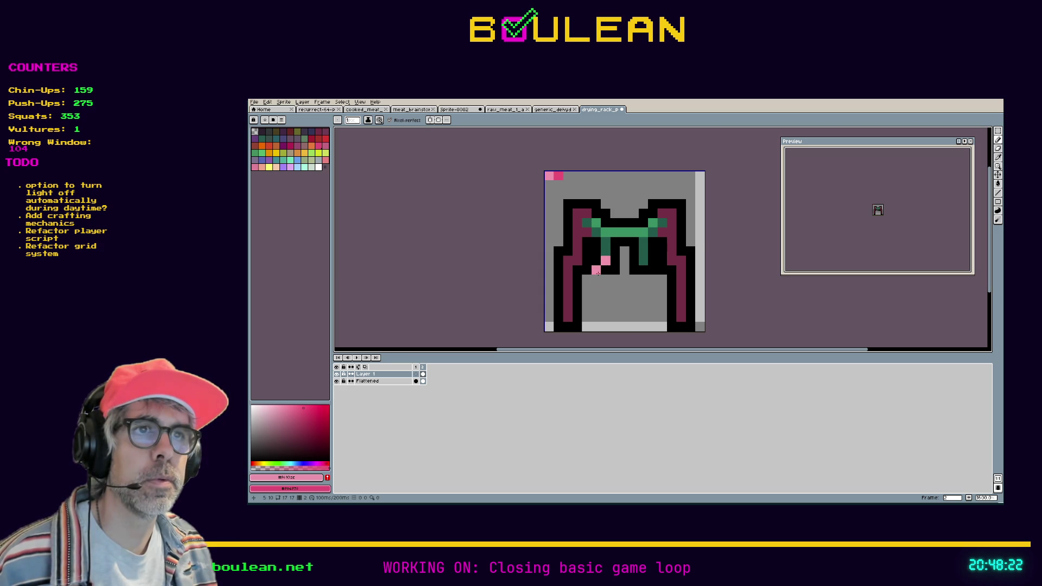
left_click(596, 288)
left_click(615, 269)
left_click(606, 288)
left_click(586, 233)
left_click_drag(604, 271, 604, 280)
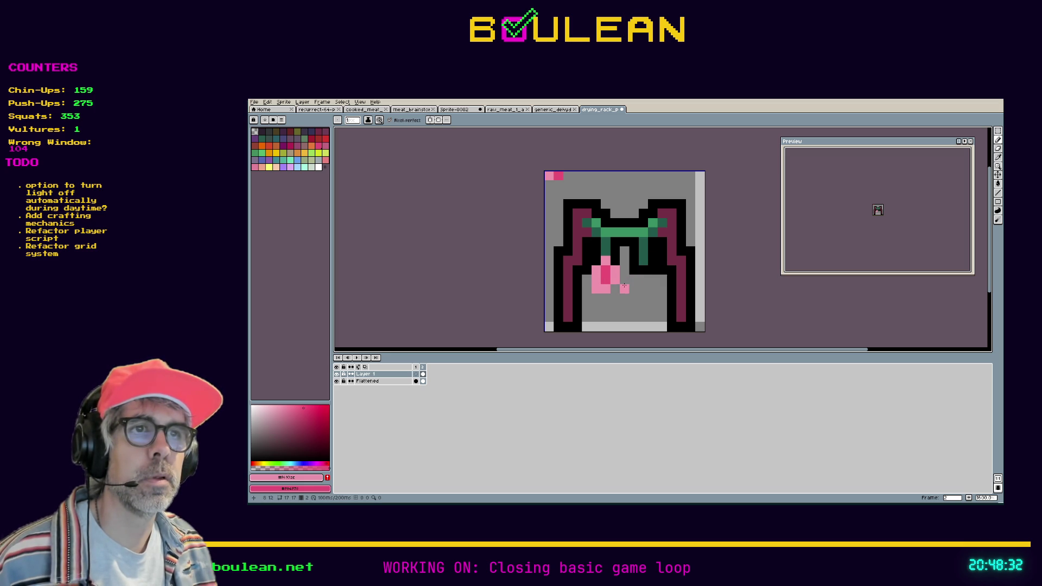
Step: Erase the strip's bottom corners, widen its top row to three pixels, and extend the dark centre upward
key("e")
left_click(616, 288)
left_click(596, 288)
key("i")
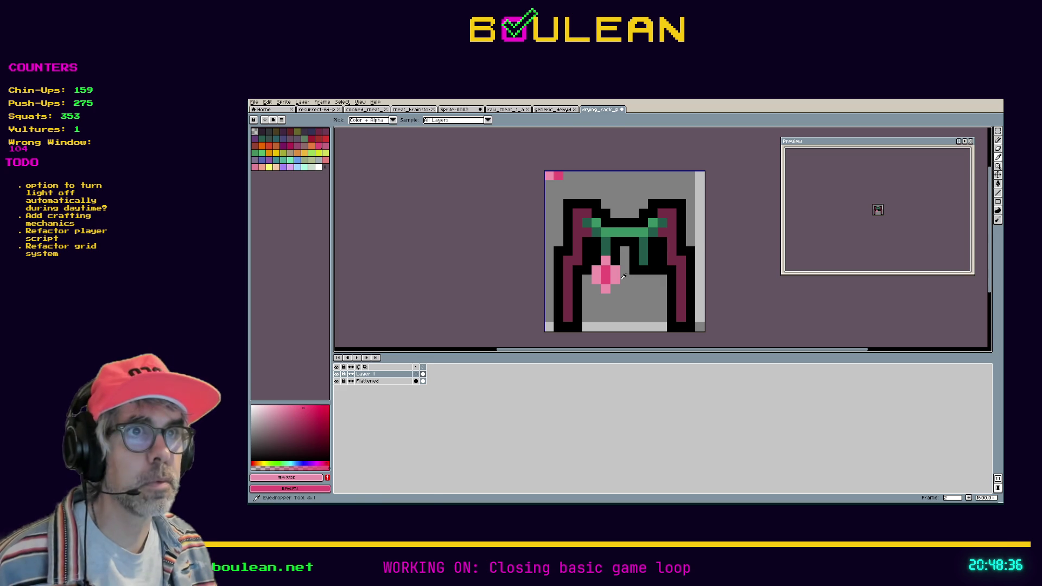
key("b")
left_click(599, 261)
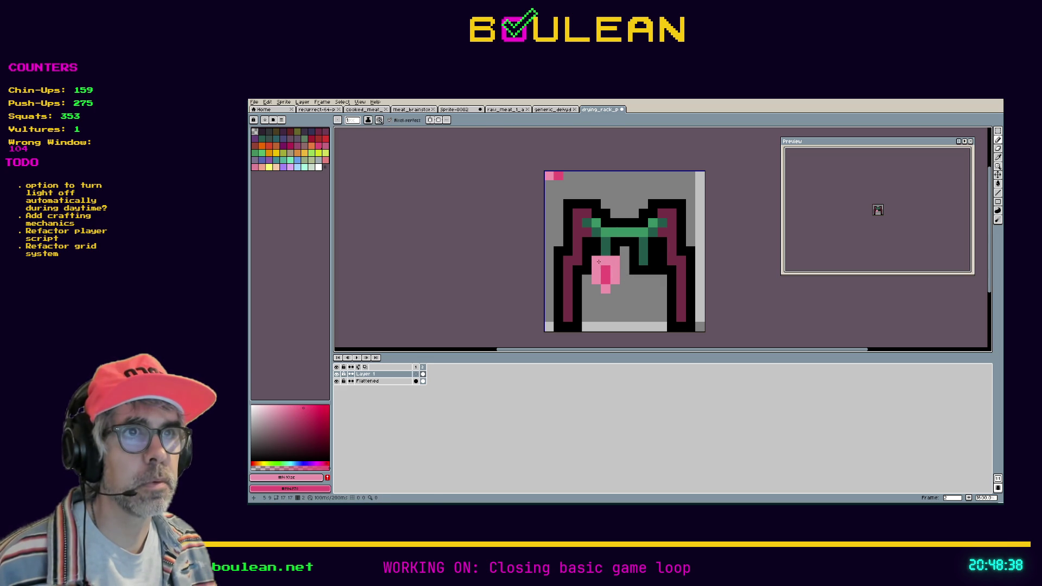
left_click_drag(596, 252, 612, 252)
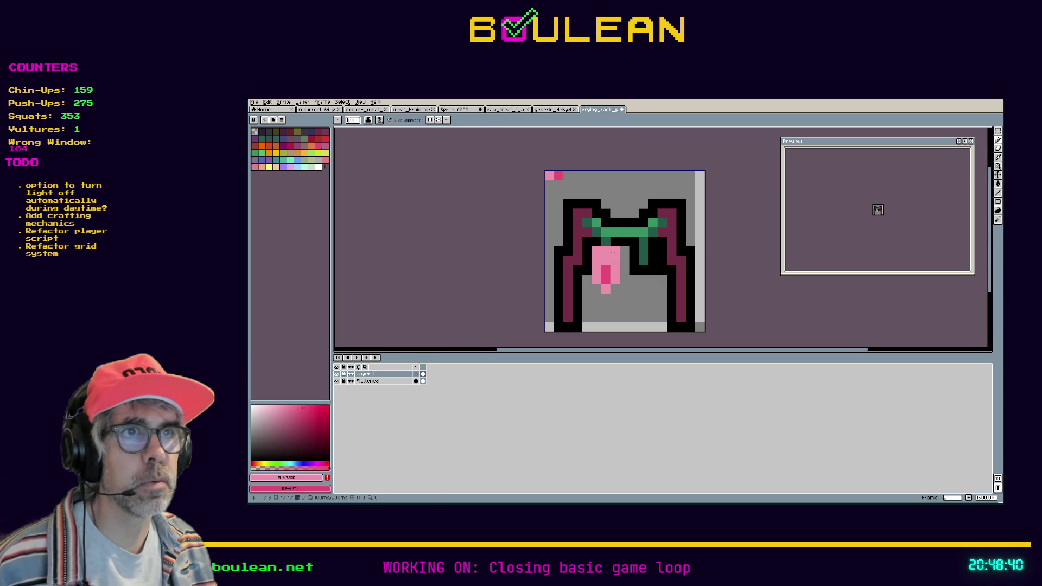
left_click(606, 271, "alt")
left_click(605, 261)
left_click(624, 261)
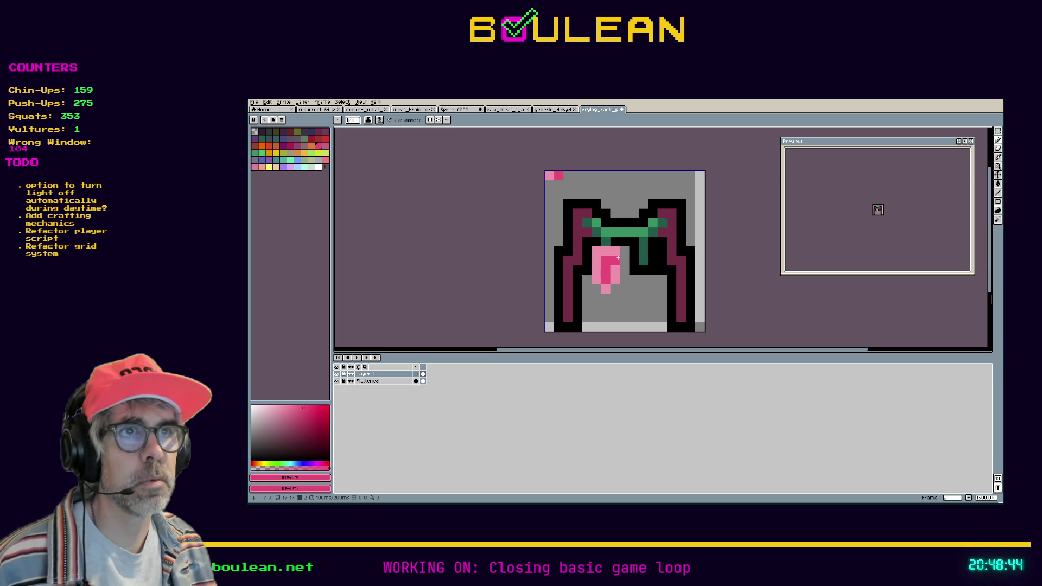
Step: Pick the pale pink #f693ac and add a light-pink pixel at the strip's bottom-left
key("alt")
left_click(619, 251, "alt")
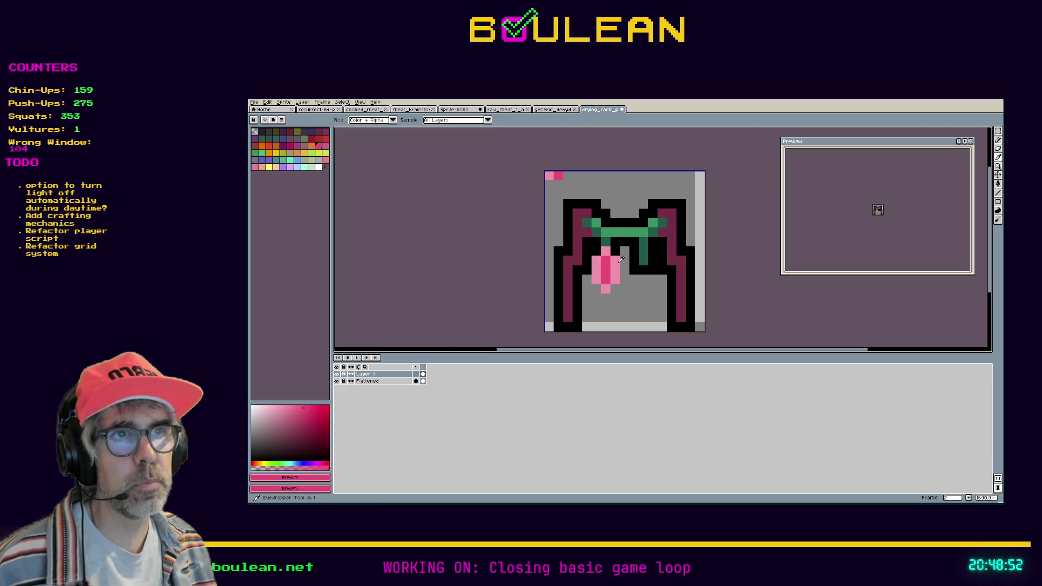
left_click(615, 270, "alt")
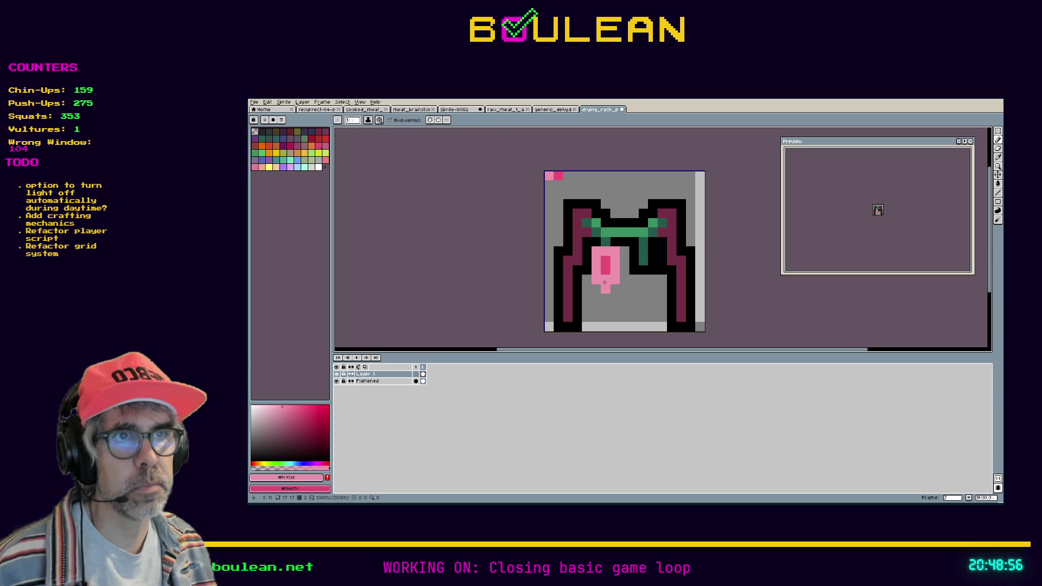
key("b")
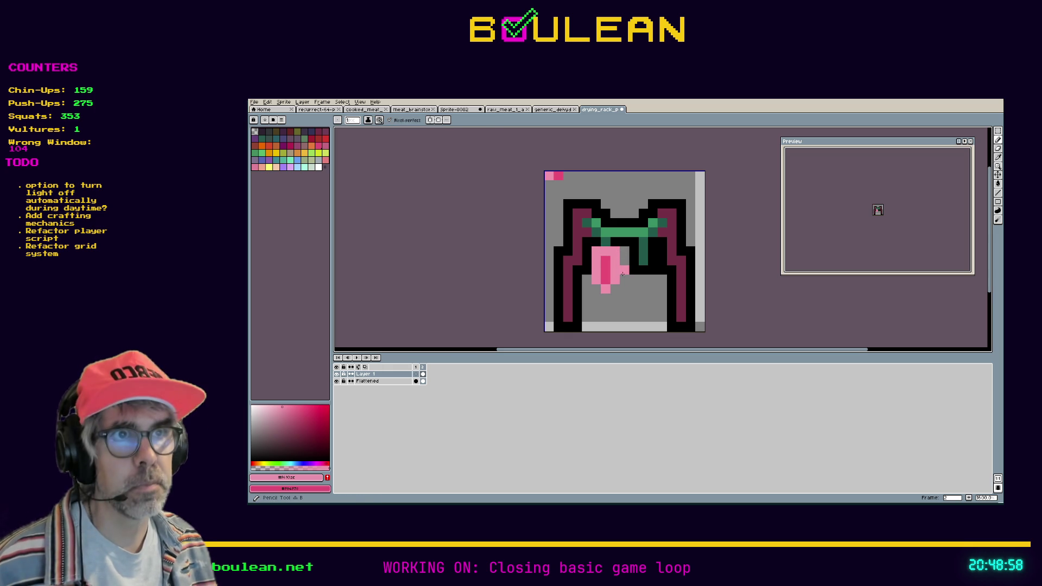
key("e")
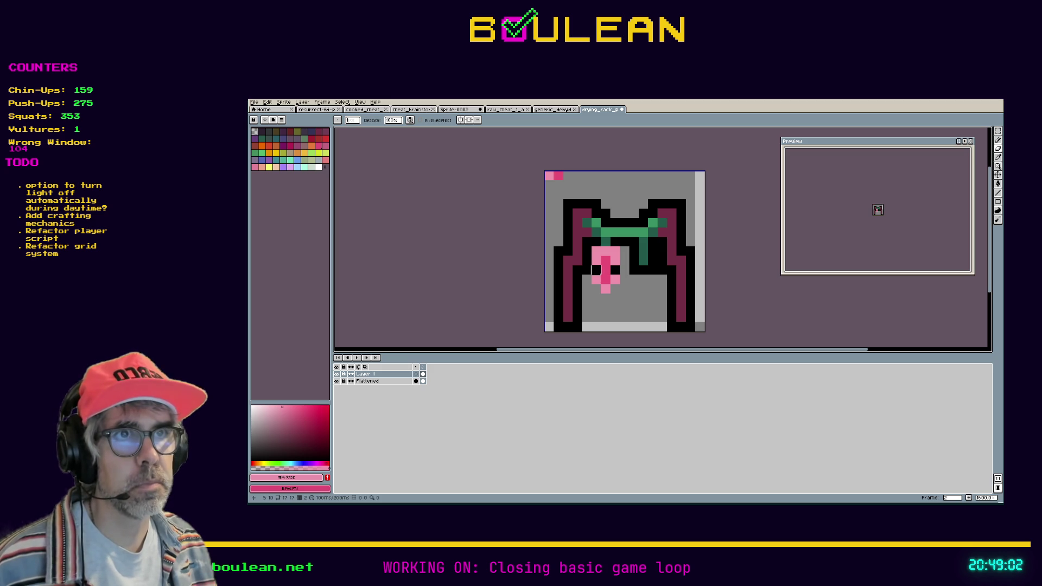
key("ctrl+z")
key("ctrl+z")
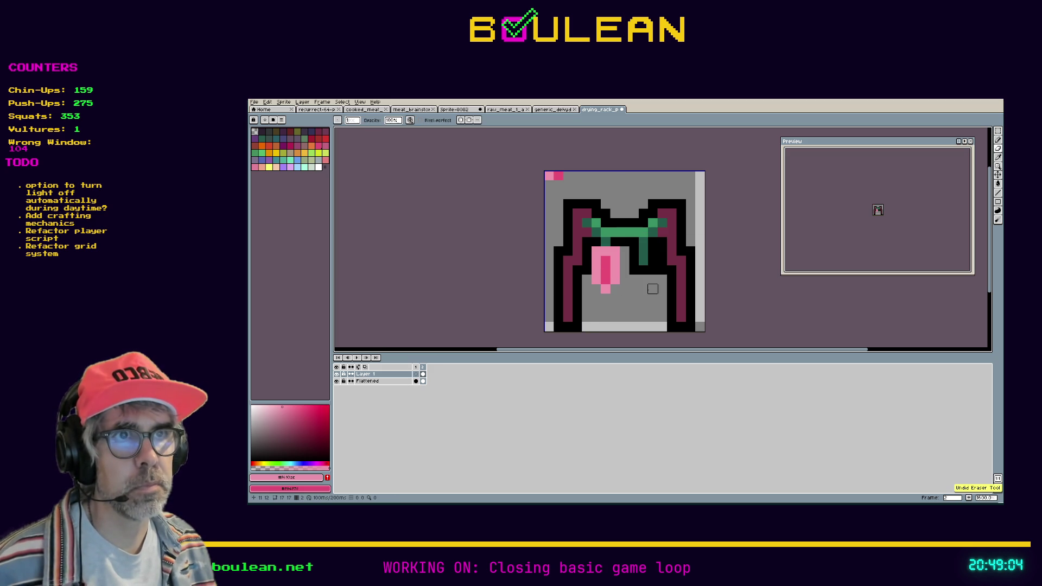
key("i")
key("b")
left_click(615, 288)
Step: Reposition a light-pink pixel on the strip and start a second strip on the crossbar's right
left_click(596, 288)
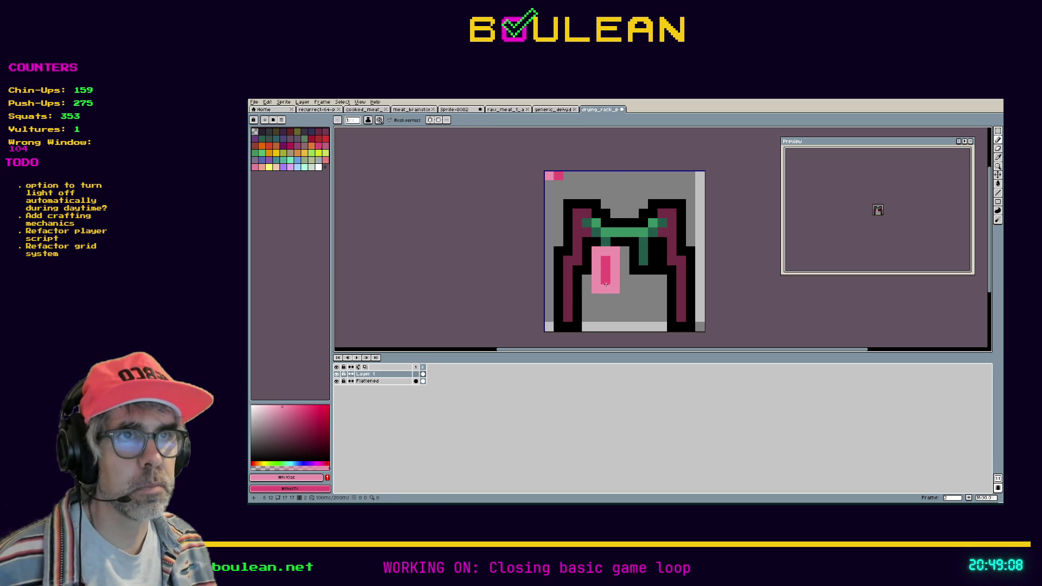
key("ctrl+z")
left_click(625, 279)
key("ctrl+z")
left_click(634, 252)
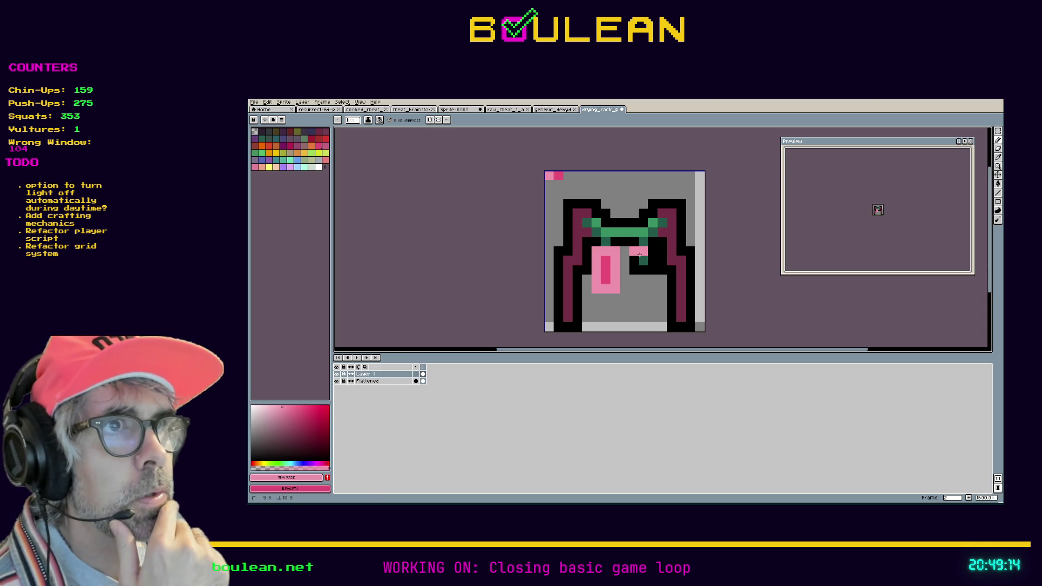
mouse_move(639, 254)
left_mouse_down()
mouse_move(653, 261)
mouse_move(651, 283)
mouse_move(634, 264)
mouse_move(638, 288)
mouse_move(643, 258)
left_mouse_up()
Step: Erase the strips' outer bottom corners and a centre pixel, undoing a stray pencil stroke
key("e")
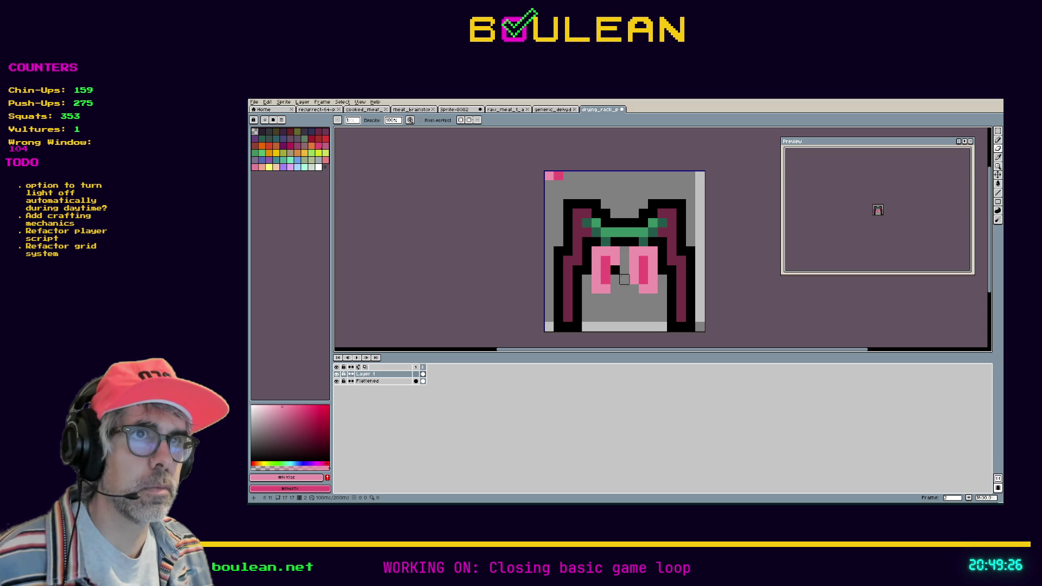
left_click(634, 270)
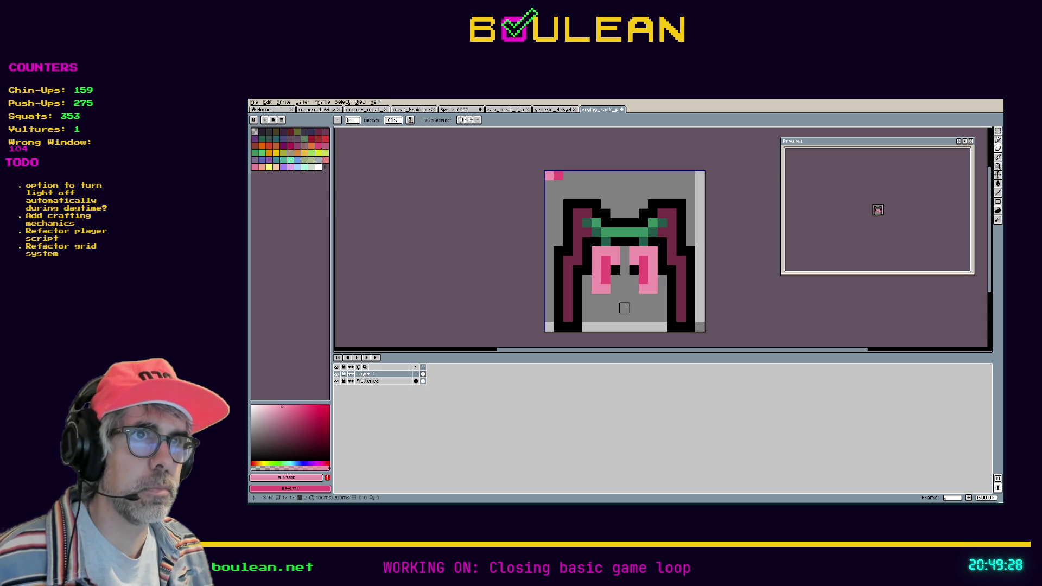
left_click(596, 288)
left_click(653, 288)
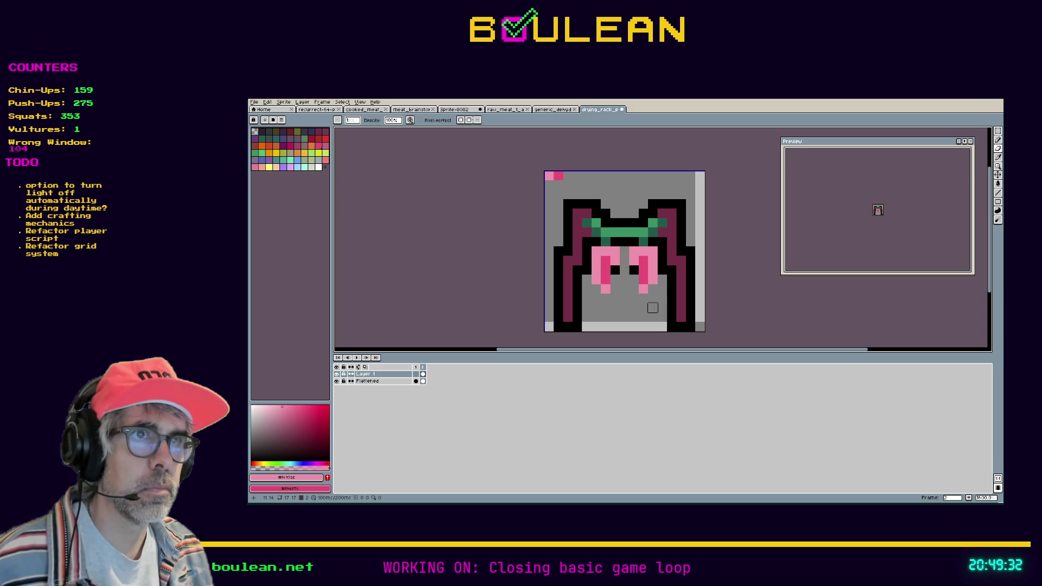
key("i")
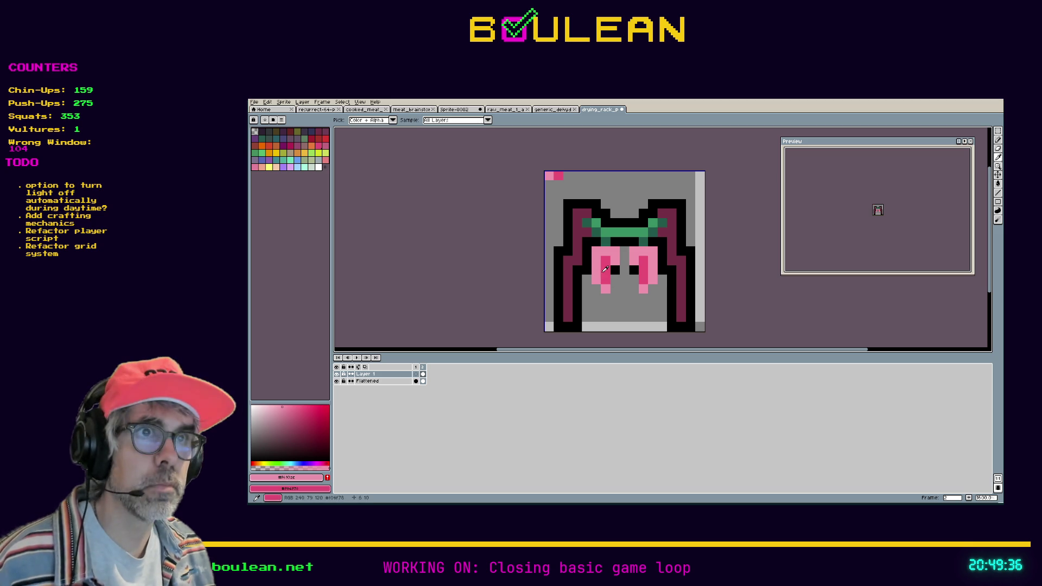
key("b")
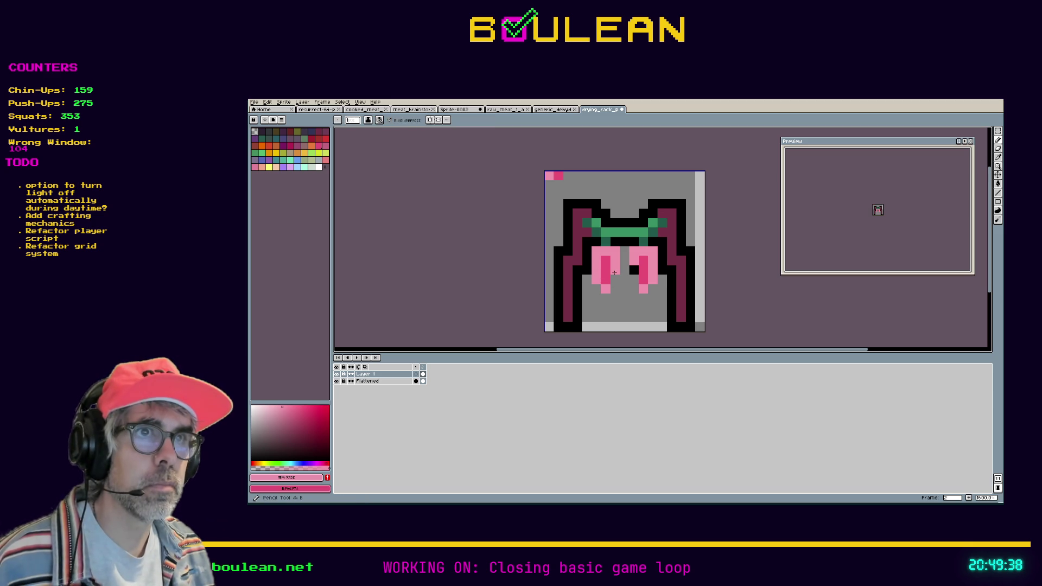
key("ctrl+z")
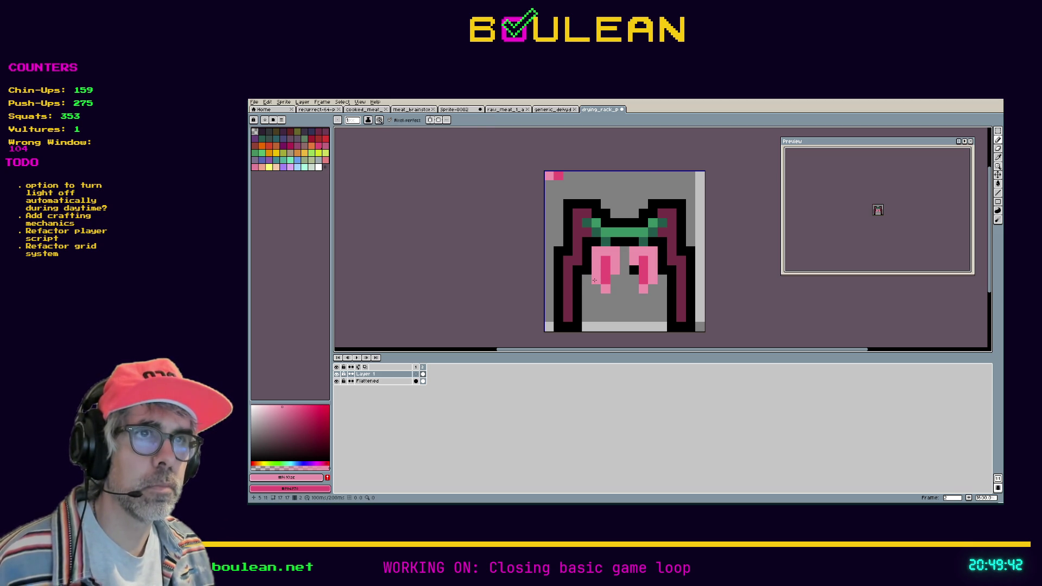
key("e")
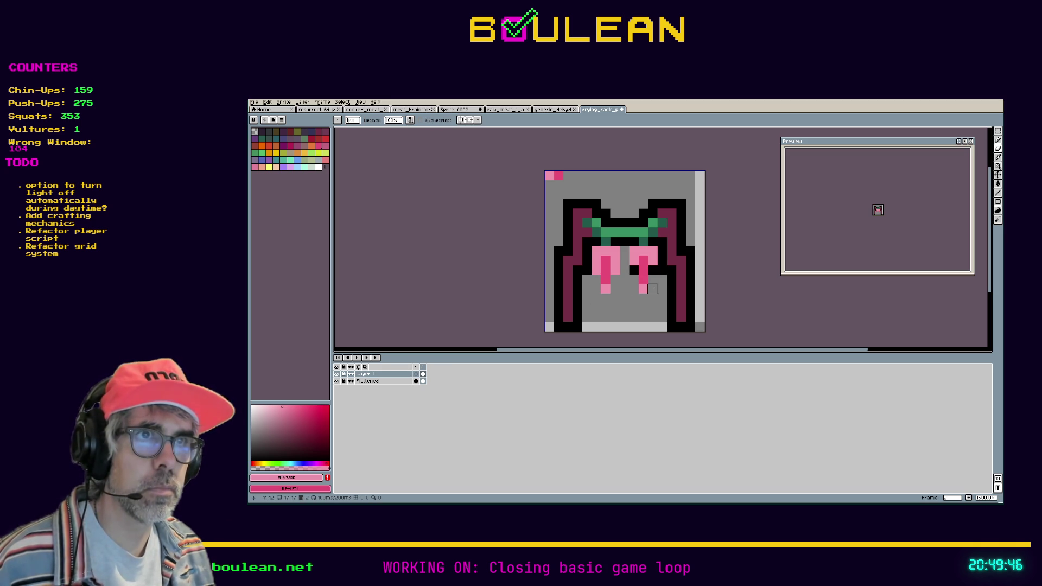
key("i")
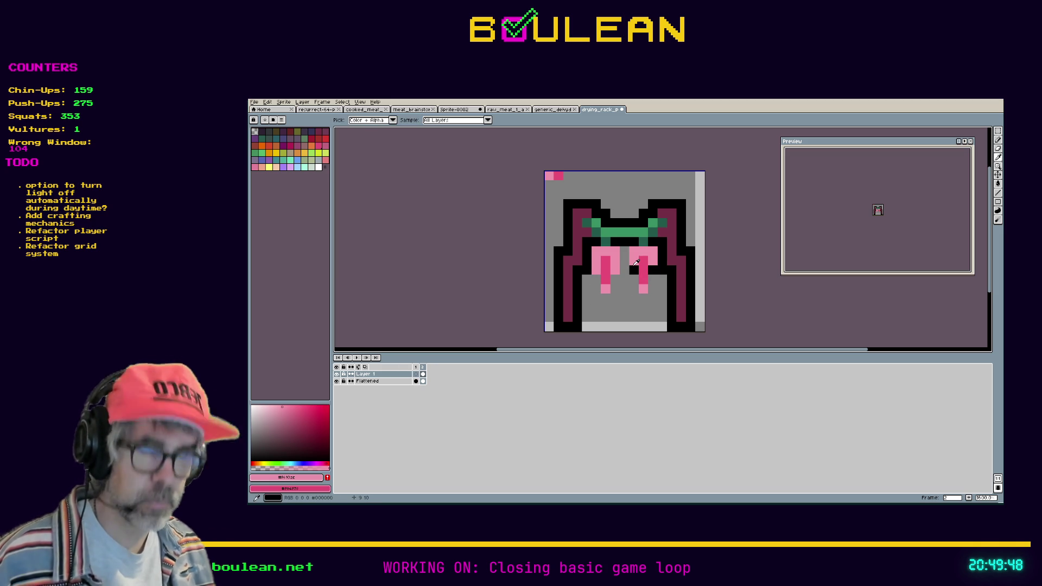
key("b")
Step: Lighten a pixel in the right strip and shift the left strip's dark pink down
left_click(642, 278)
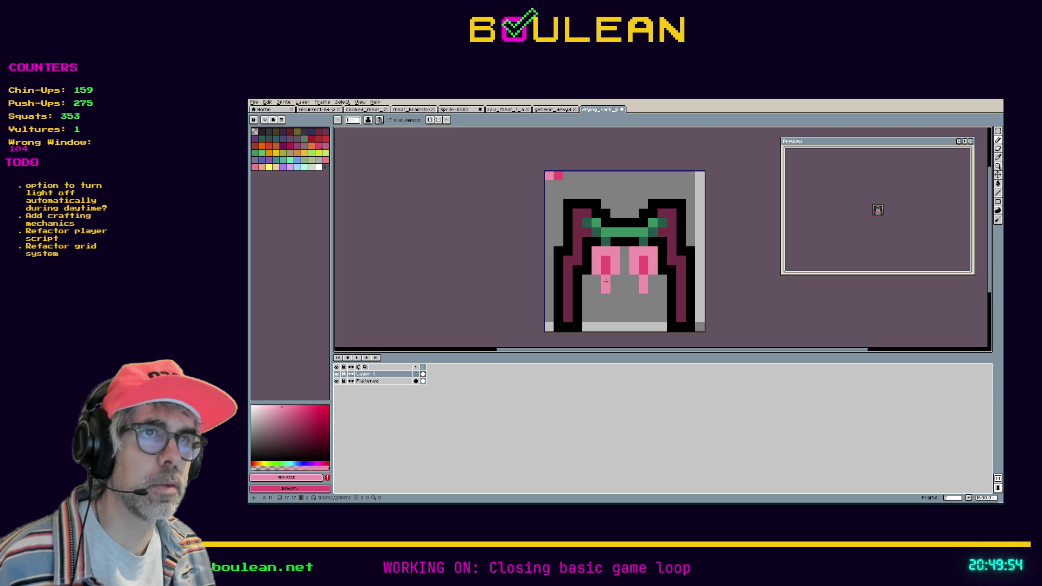
right_click(605, 281)
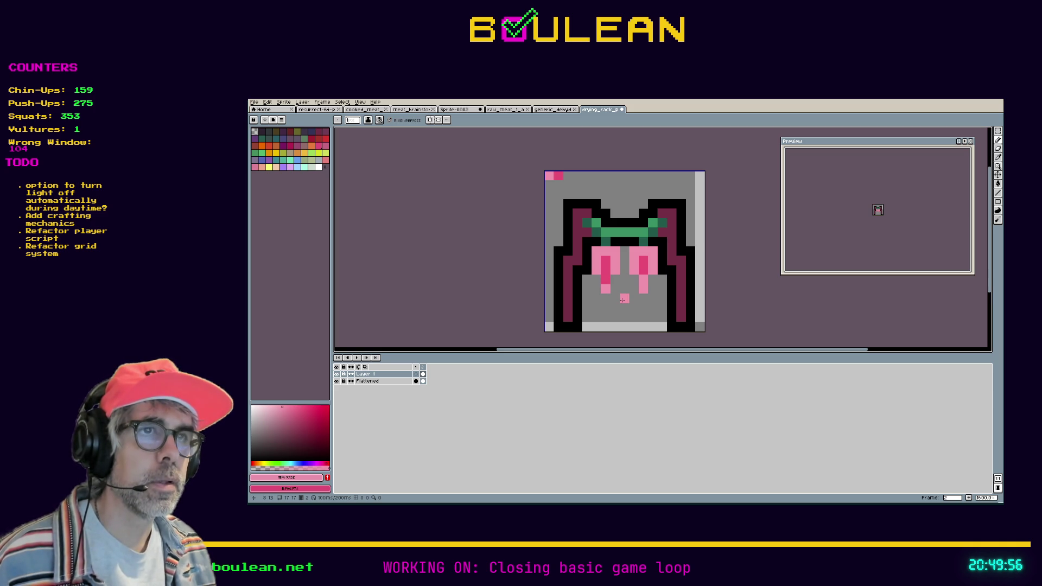
left_click(606, 259)
Step: Erase the pink strips below the crossbar along with a leftover pink pixel
key("e")
mouse_move(608, 288)
left_mouse_down()
mouse_move(615, 266)
mouse_move(605, 251)
mouse_move(603, 269)
mouse_move(596, 255)
mouse_move(624, 255)
mouse_move(640, 294)
mouse_move(647, 253)
left_mouse_up()
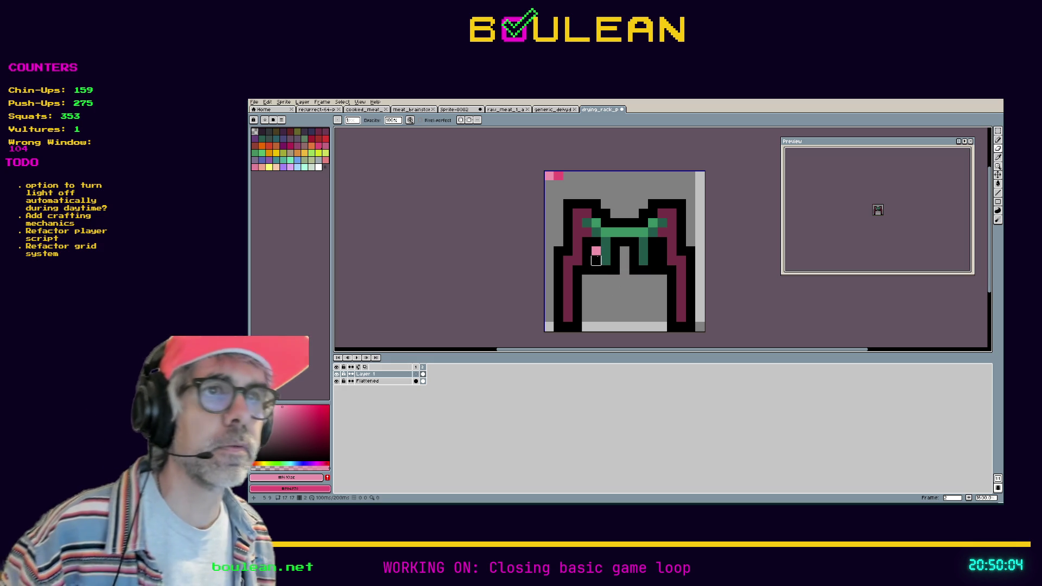
left_click(595, 250)
Step: Draw a pink strip under the crossbar with a light-pink tip and darker pink centre
key("i")
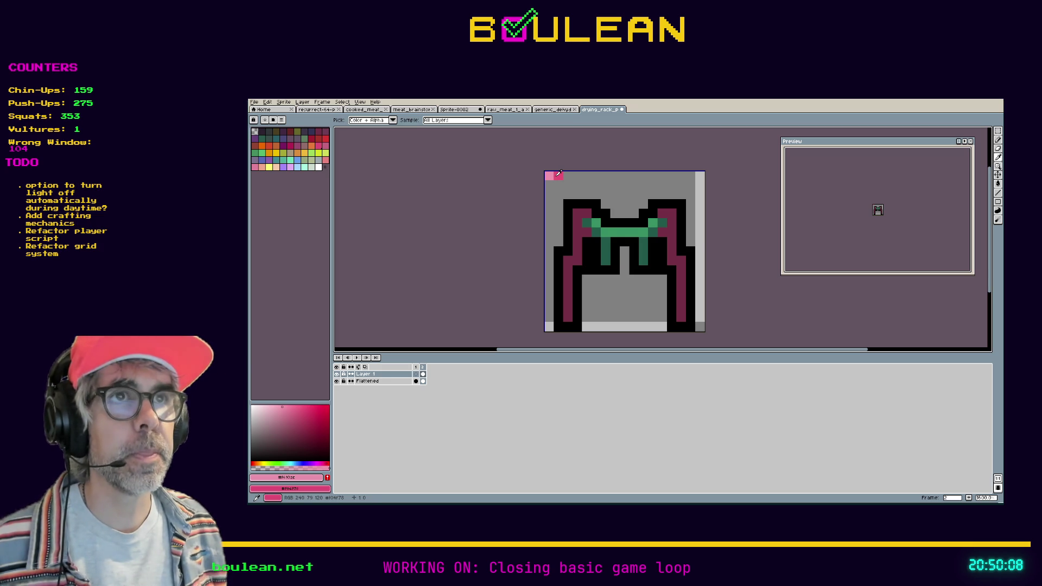
key("b")
left_click_drag(606, 260, 605, 269)
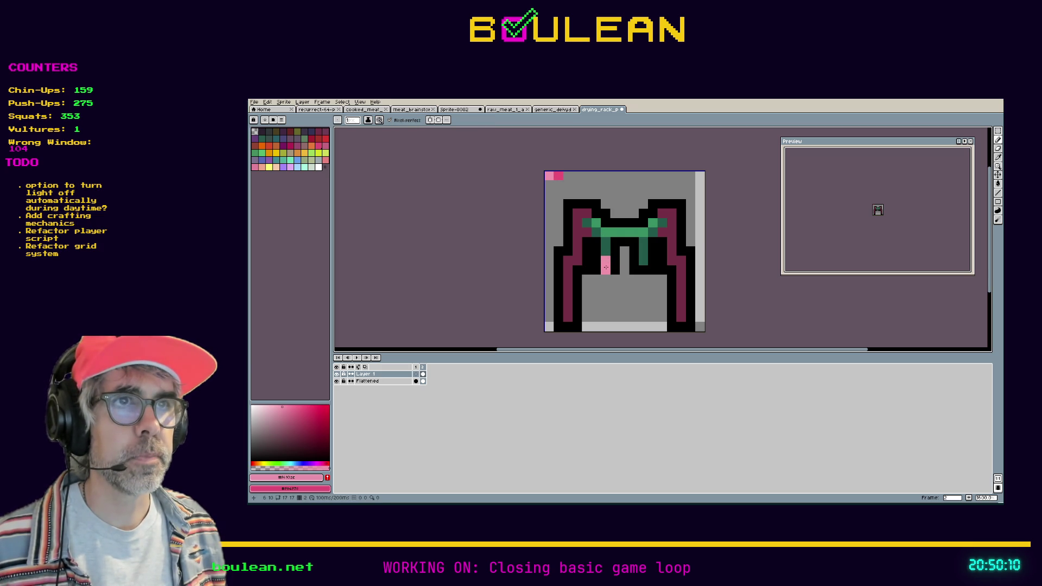
left_click(615, 280)
left_click(615, 290)
left_click(596, 289)
left_click(602, 291)
left_click(605, 298)
right_click(606, 289)
right_click(606, 280)
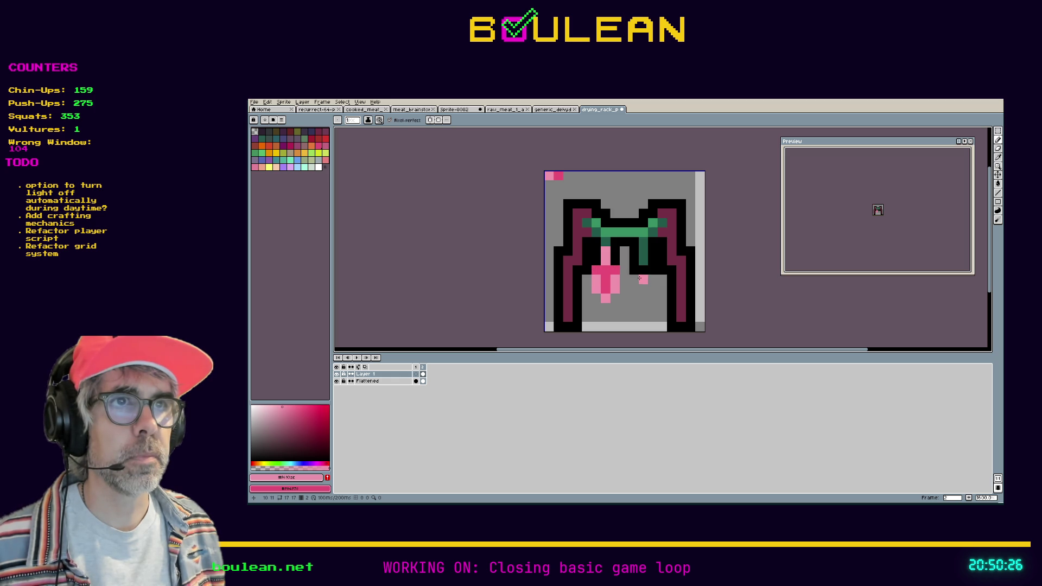
Step: Paste a copy of the pink strip beside the first and move it into place
key("ctrl+v")
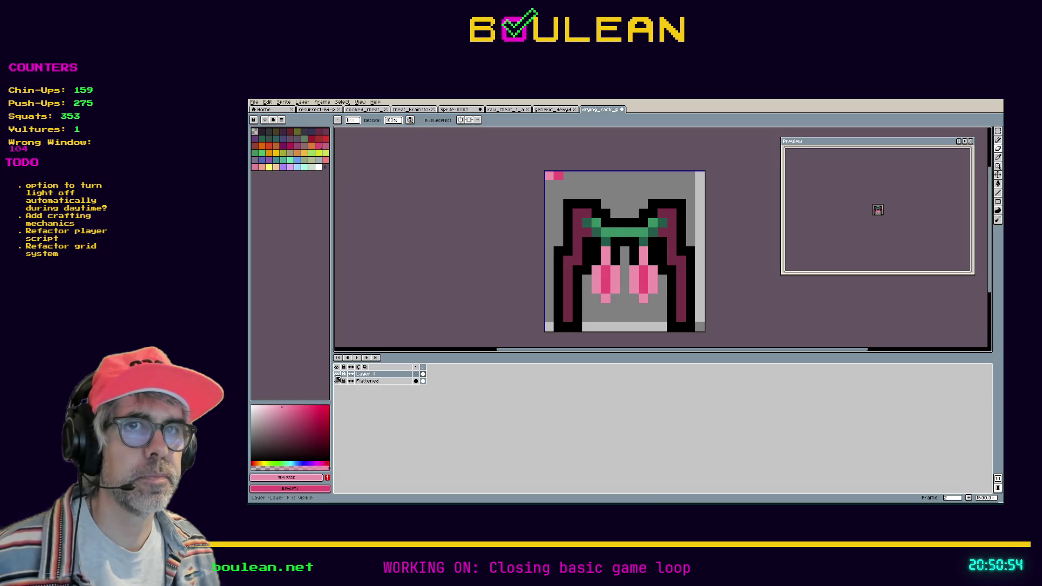
key("m")
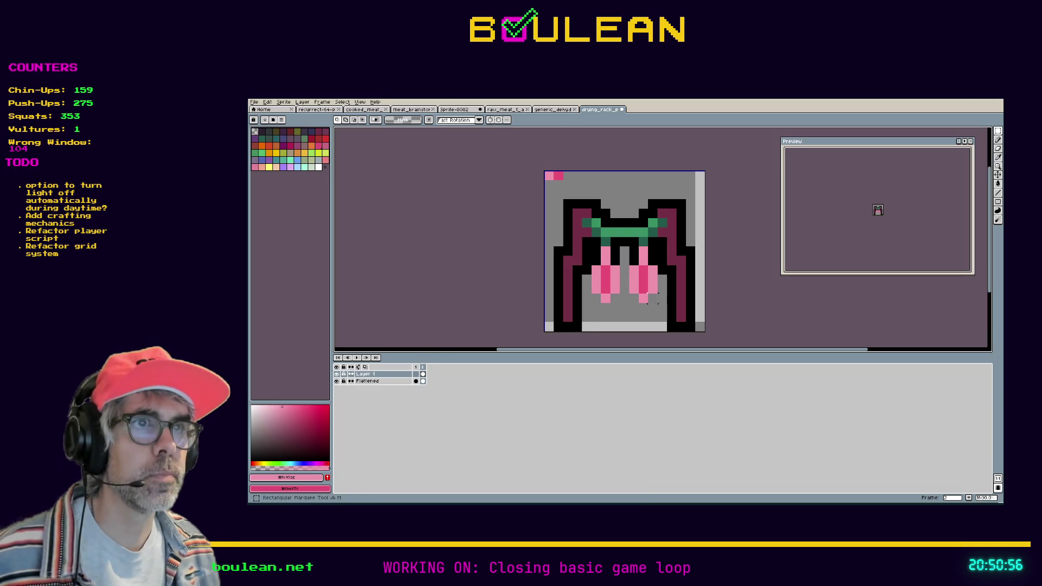
left_click_drag(642, 296, 662, 308)
left_click_drag(591, 262, 662, 298)
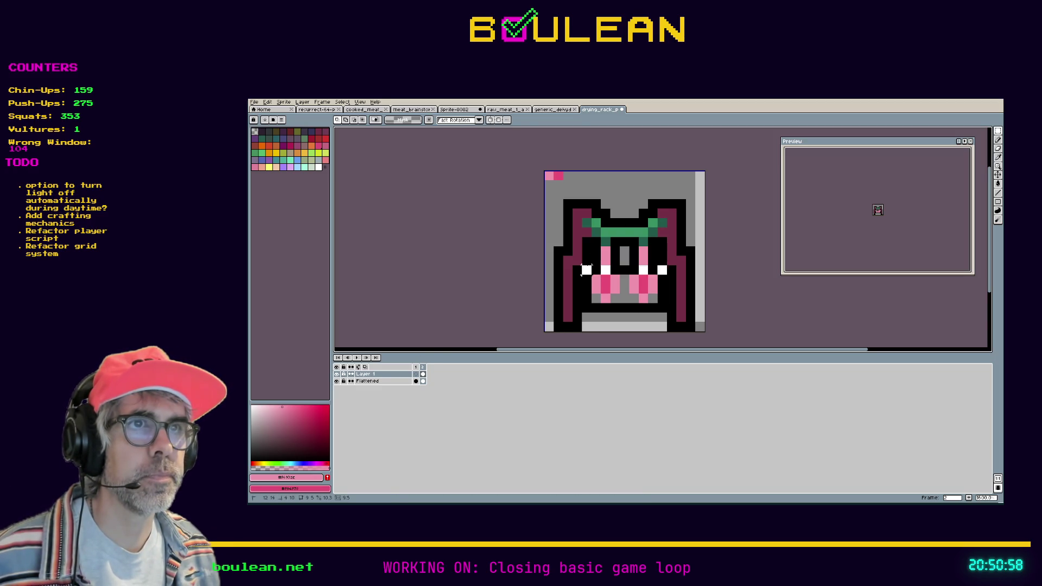
left_click_drag(606, 278, 605, 268)
key("ctrl+d")
Step: Shade both strips with dark pink, darkening the left strip's left edge
key("e")
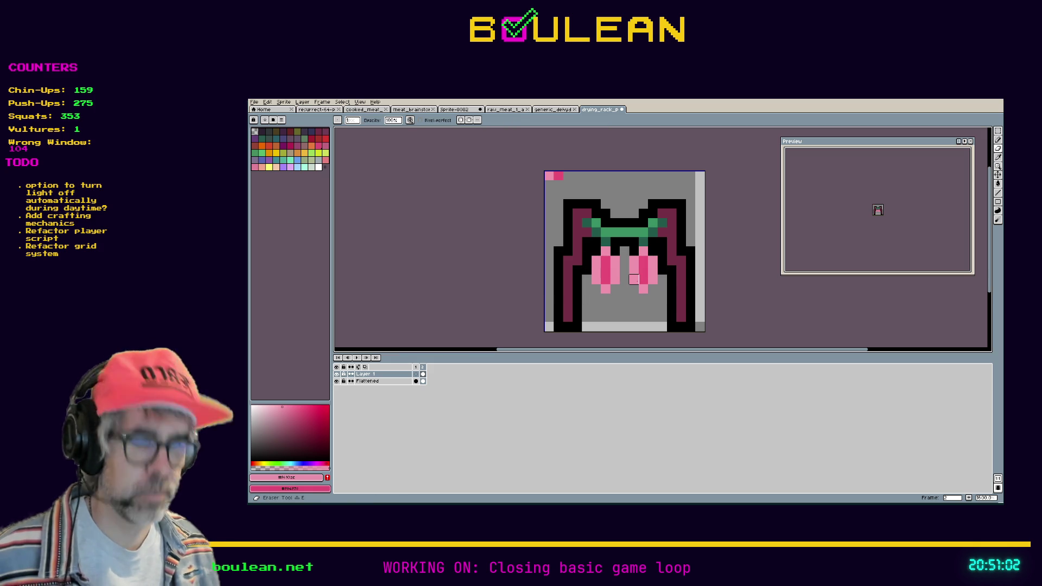
key("i")
left_click(644, 275)
key("b")
mouse_move(634, 279)
left_mouse_down()
mouse_move(634, 259)
mouse_move(612, 283)
left_mouse_up()
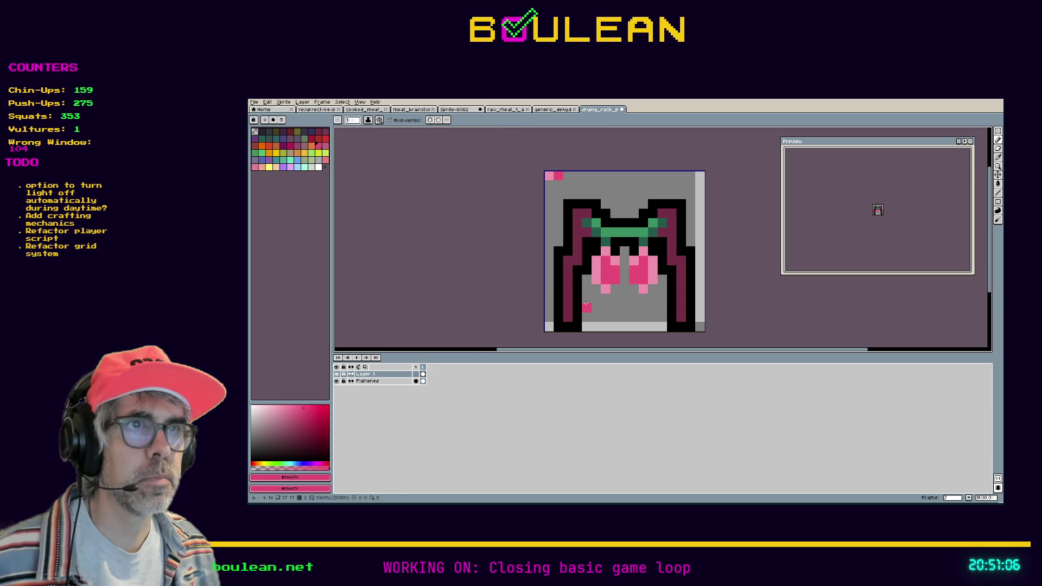
left_click_drag(596, 270, 597, 278)
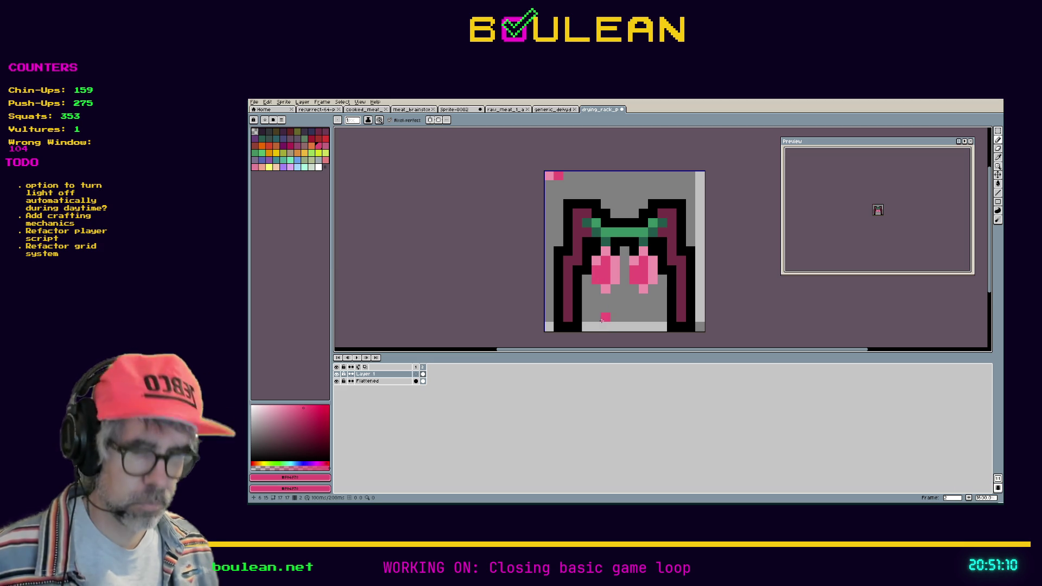
Step: Add light-pink highlights to both strips, then erase the pink column between them
left_click(596, 261, "alt")
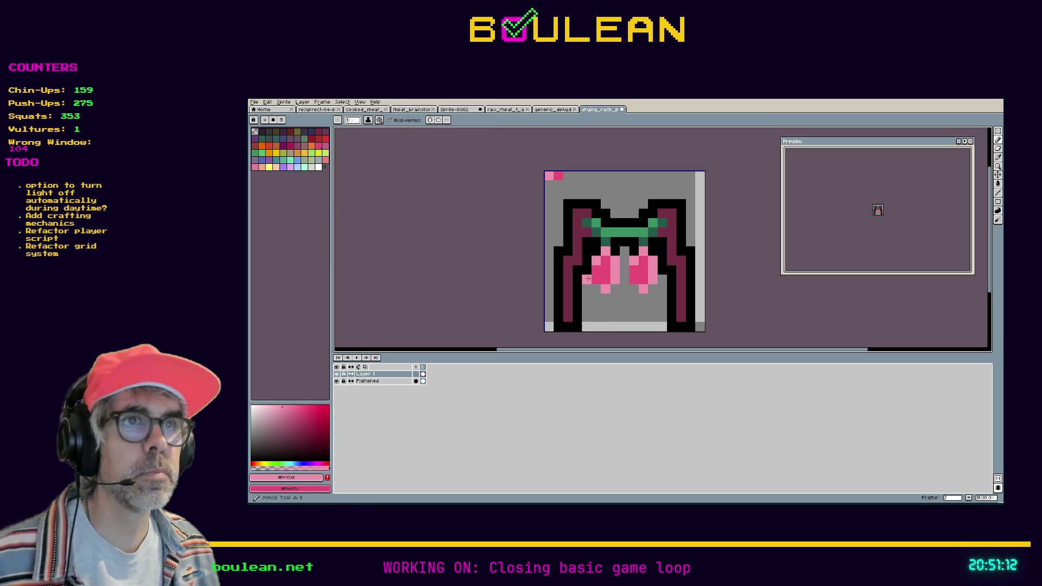
left_click_drag(588, 271, 596, 289)
left_click(631, 291)
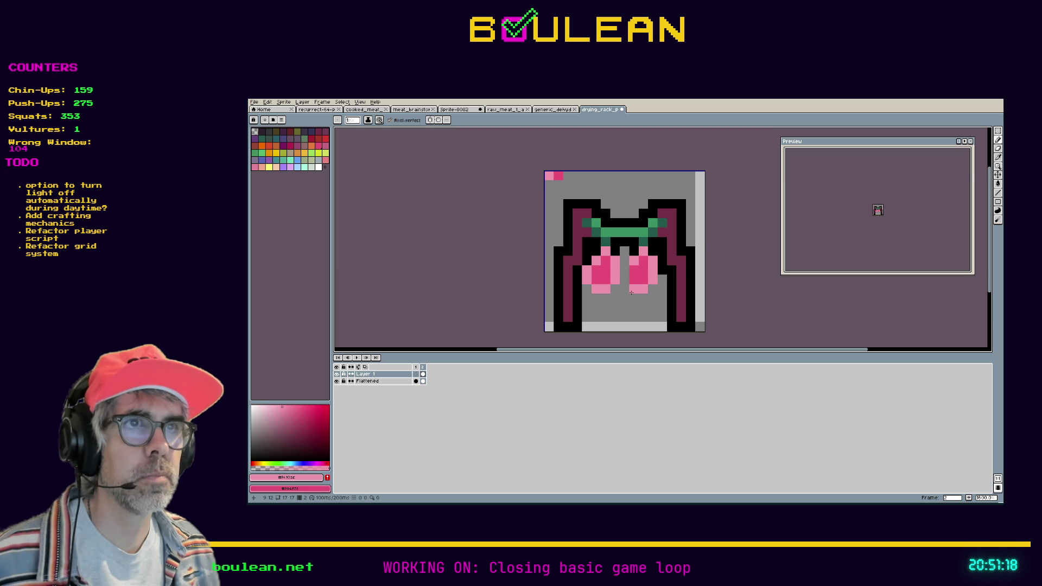
left_click_drag(630, 282, 624, 274)
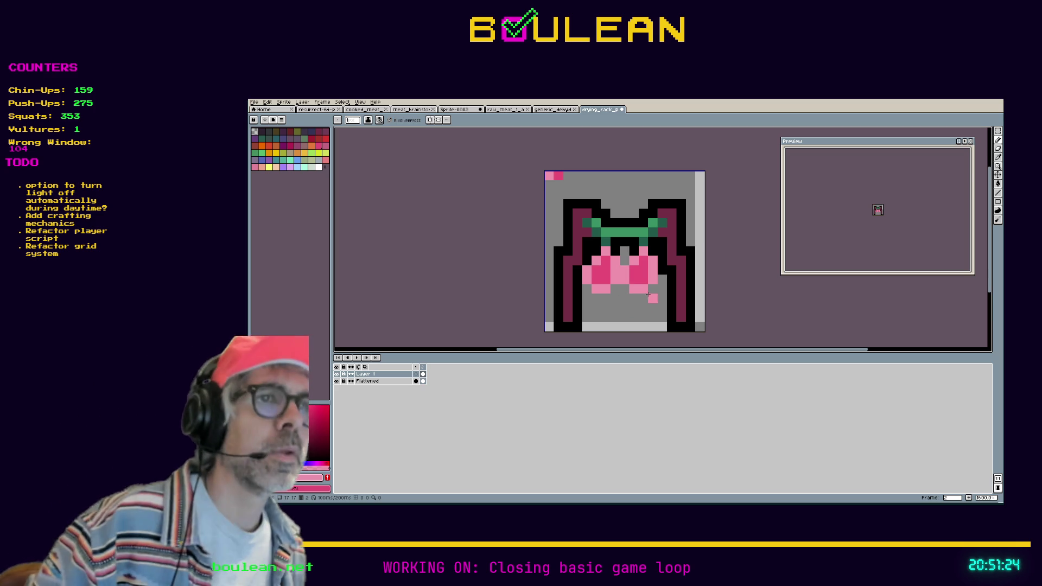
key("e")
mouse_move(624, 279)
left_mouse_down()
mouse_move(624, 267)
mouse_move(640, 288)
mouse_move(654, 273)
mouse_move(643, 251)
mouse_move(634, 271)
mouse_move(643, 295)
left_mouse_up()
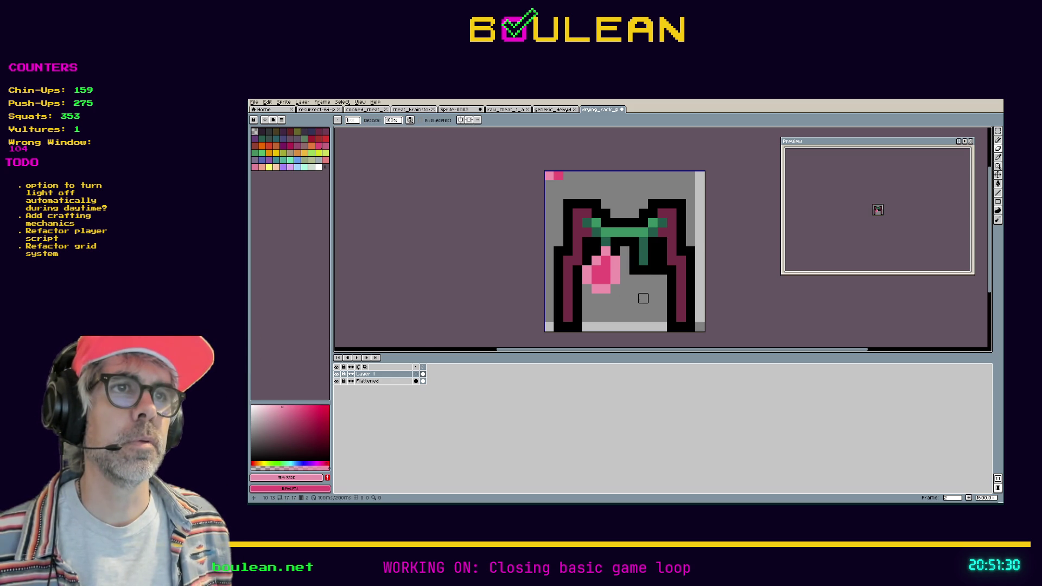
Step: Draw a black outline line under the pink strip, undoing a stray bottom pixel
left_click(635, 270, "alt")
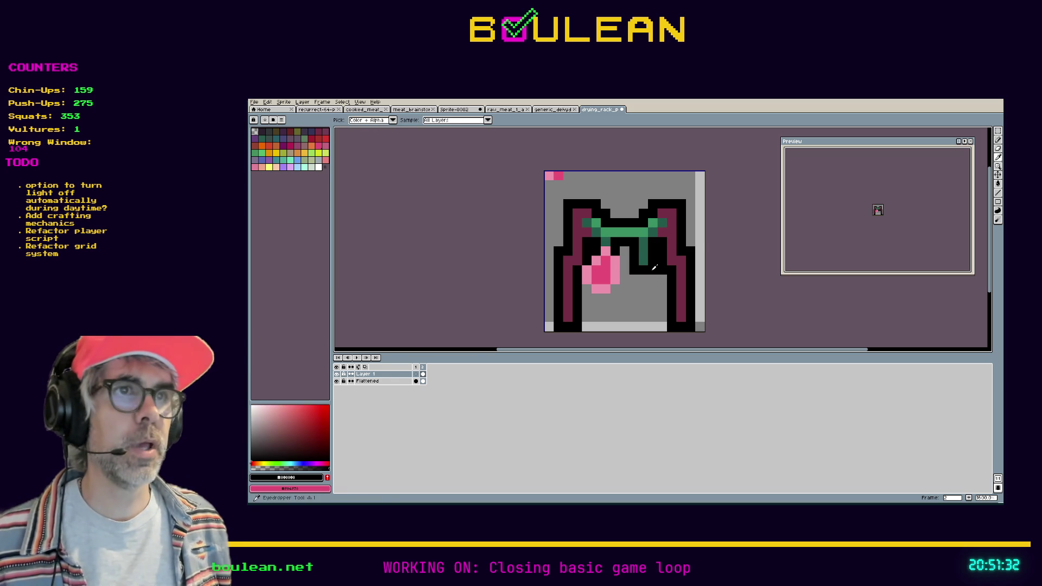
left_click(626, 285)
left_click_drag(612, 299, 587, 298)
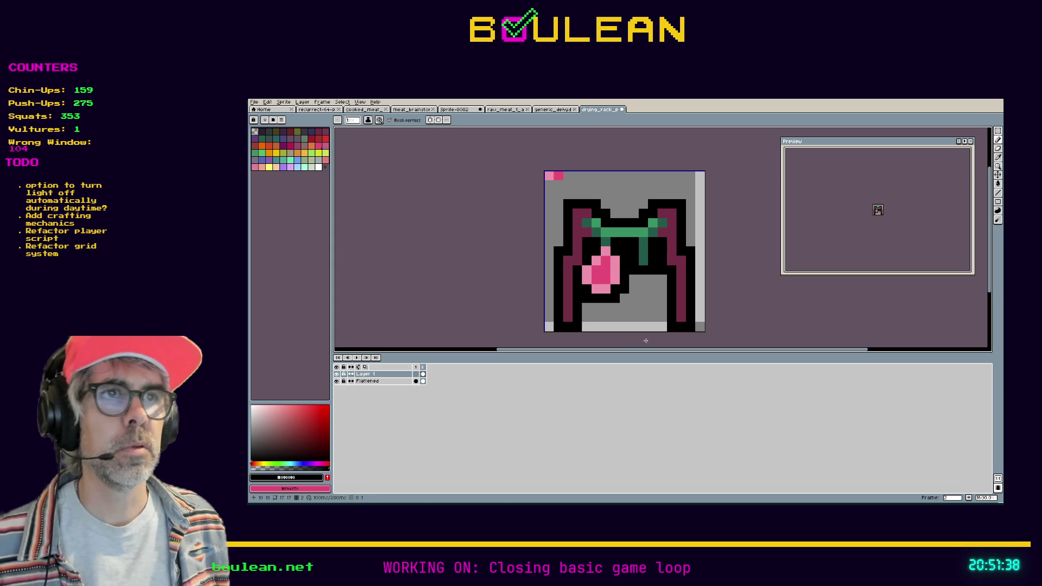
key("ctrl+z")
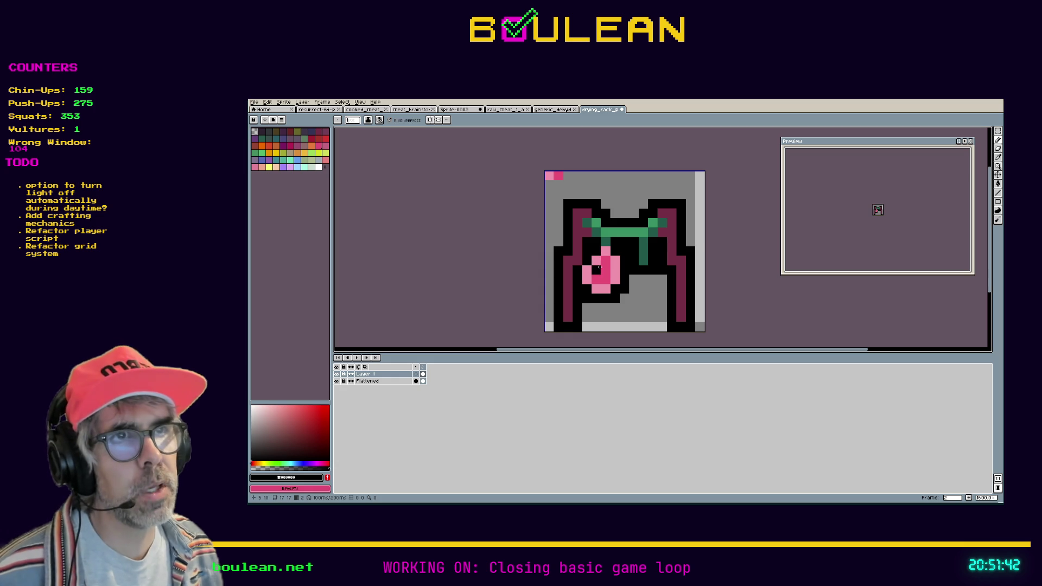
Step: Touch up the strip's left edge pixels and marquee-select its lower part
key("e")
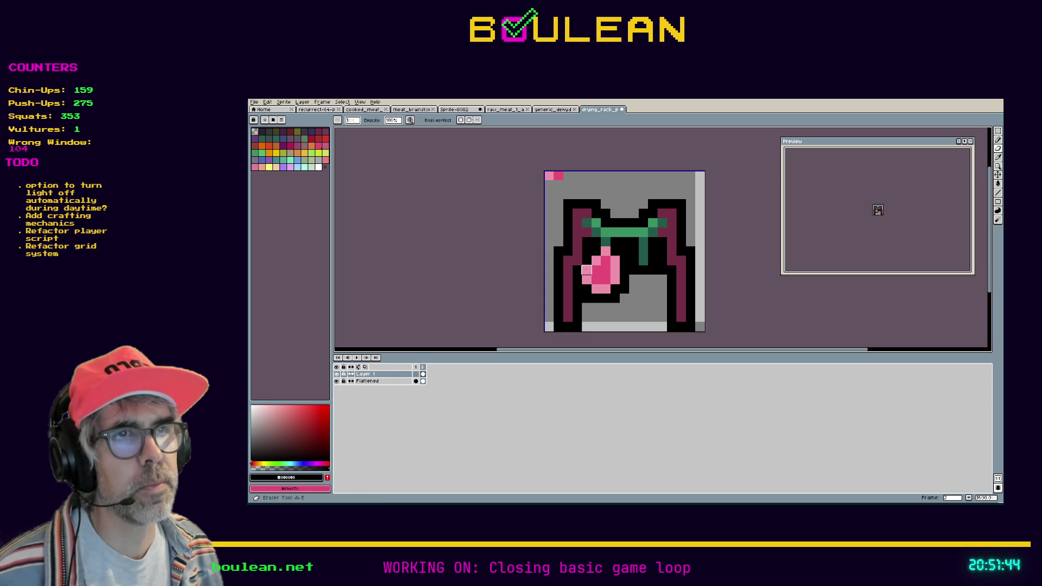
left_click(586, 270, "alt")
key("v")
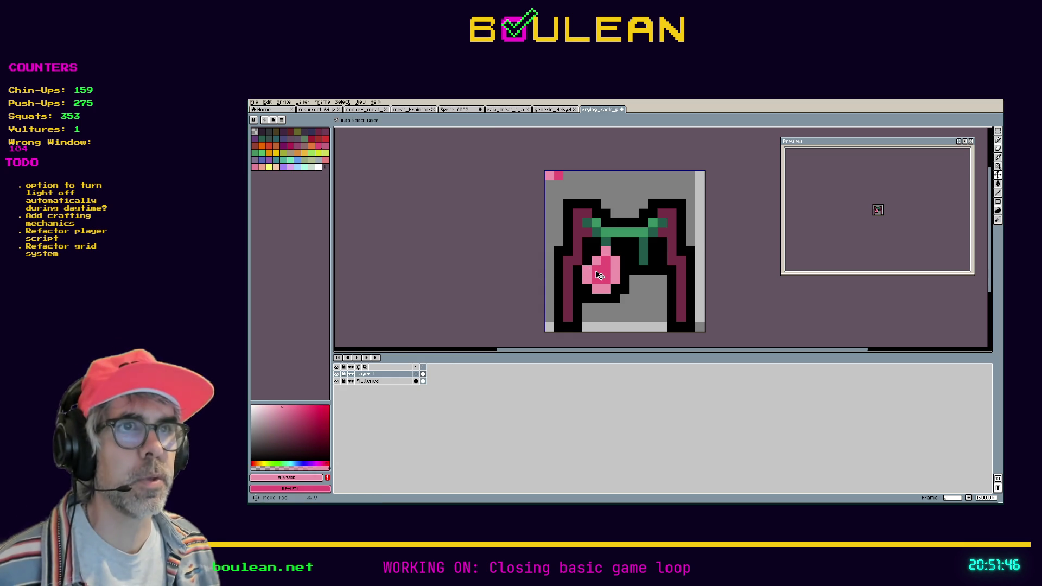
key("b")
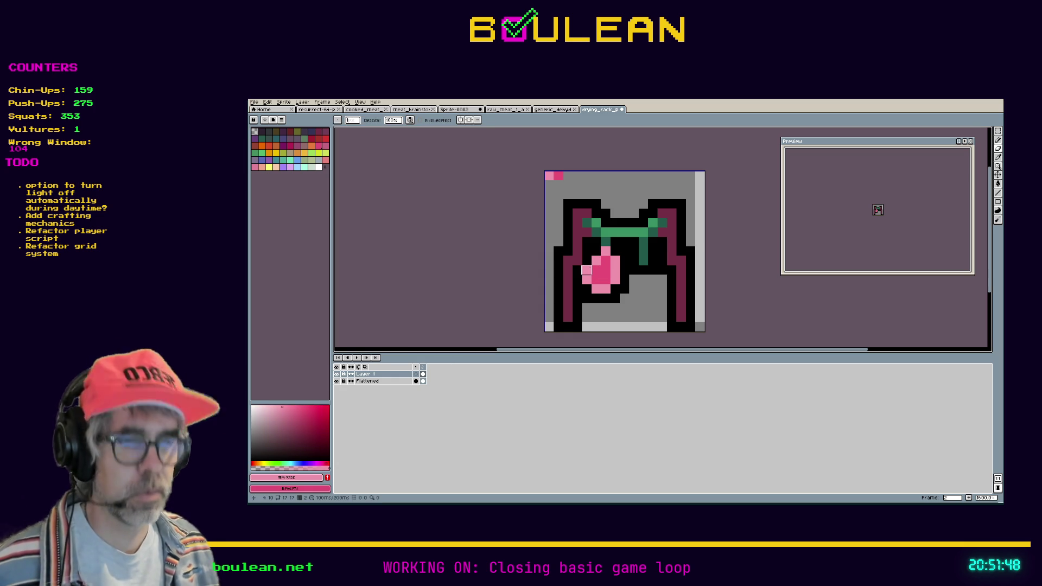
key("e")
left_click(586, 269)
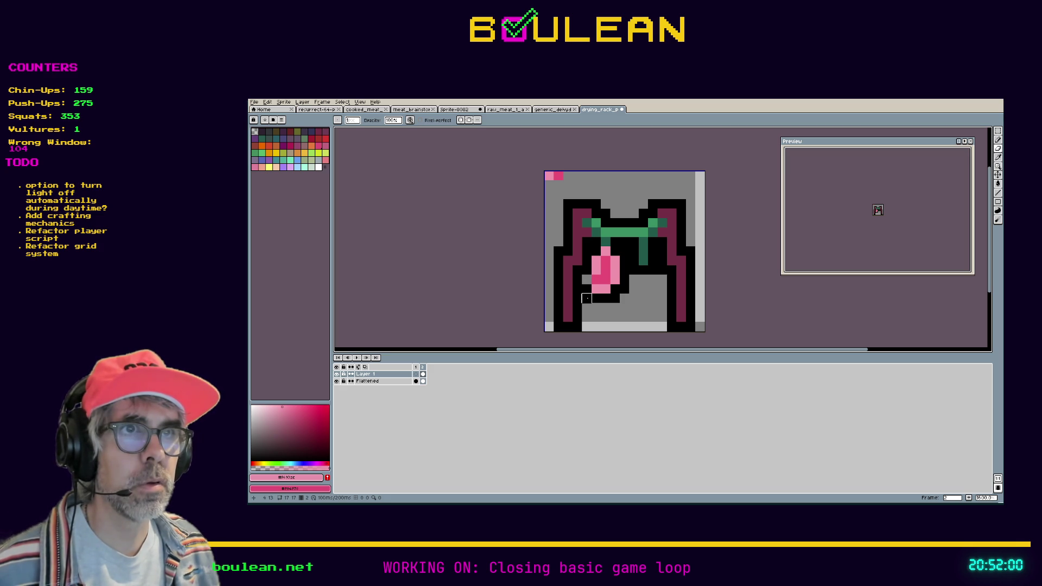
left_click_drag(596, 282, 596, 290)
left_click(586, 279)
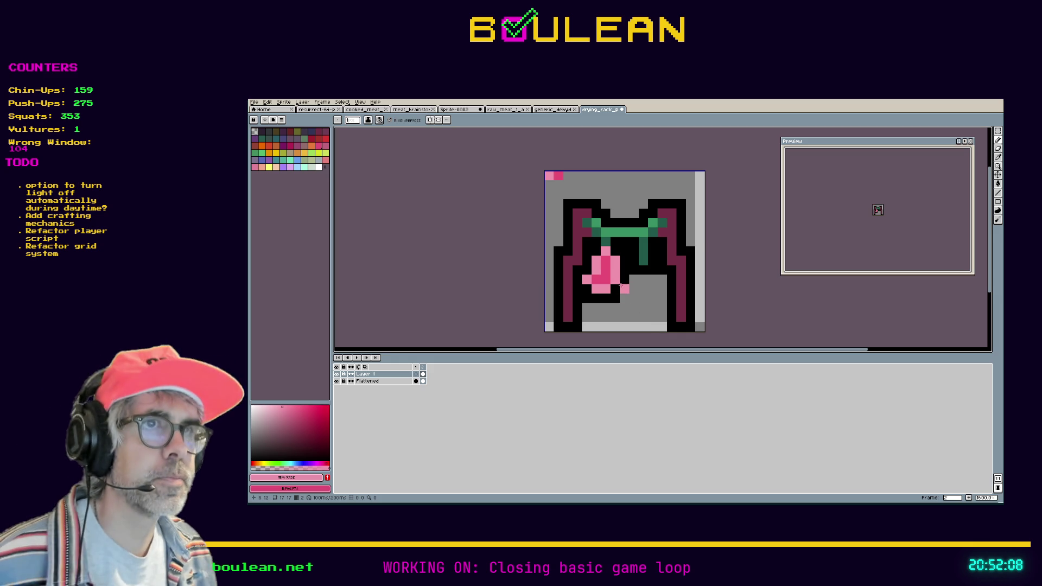
key("m")
left_click_drag(629, 302, 574, 256)
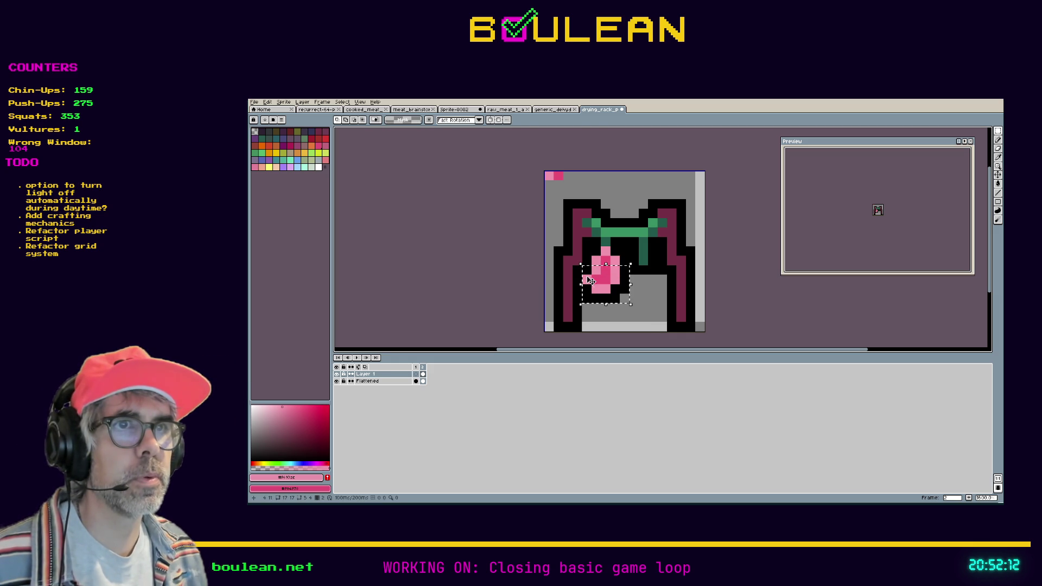
Step: Move the strip's lower part up, then nudge the pink blob back down
left_click(600, 286)
left_click_drag(600, 281, 600, 271)
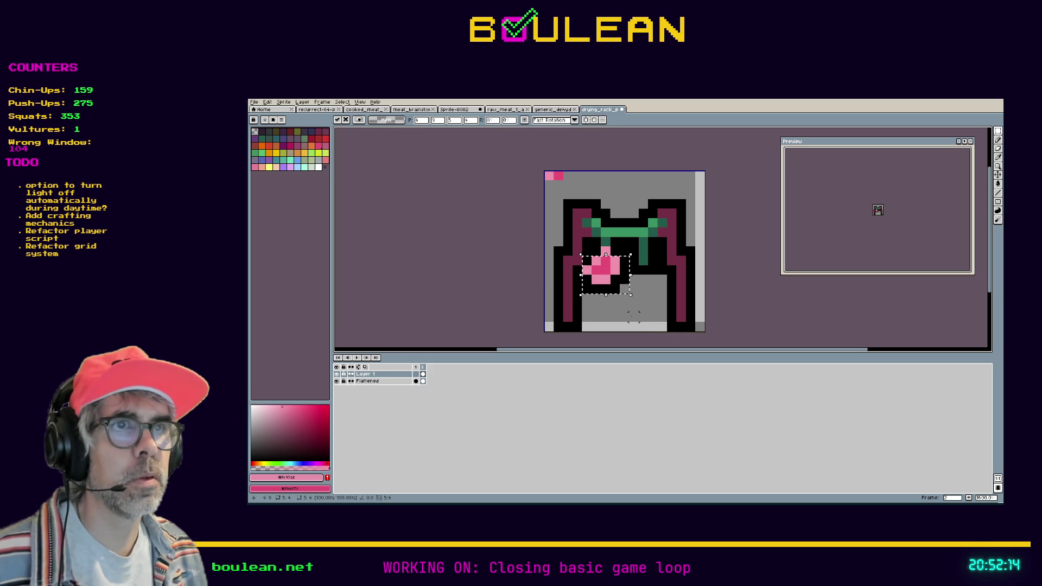
left_click(633, 316)
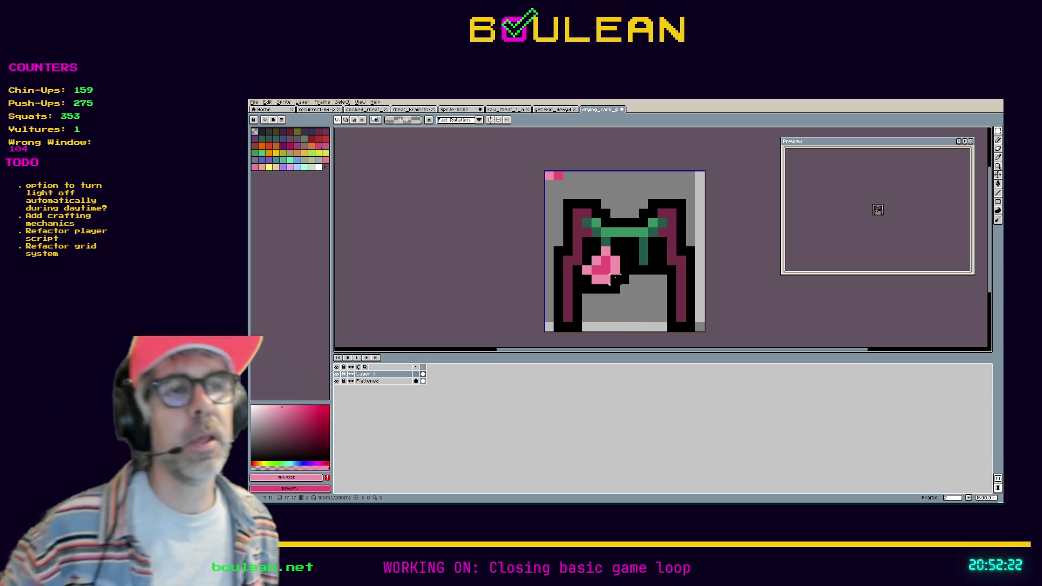
key("ctrl+z")
left_click_drag(623, 278, 621, 294)
key("ctrl+d")
Step: Recolour blob pixels with pink and darker pink, and blacken its left and bottom-left edges
key("i")
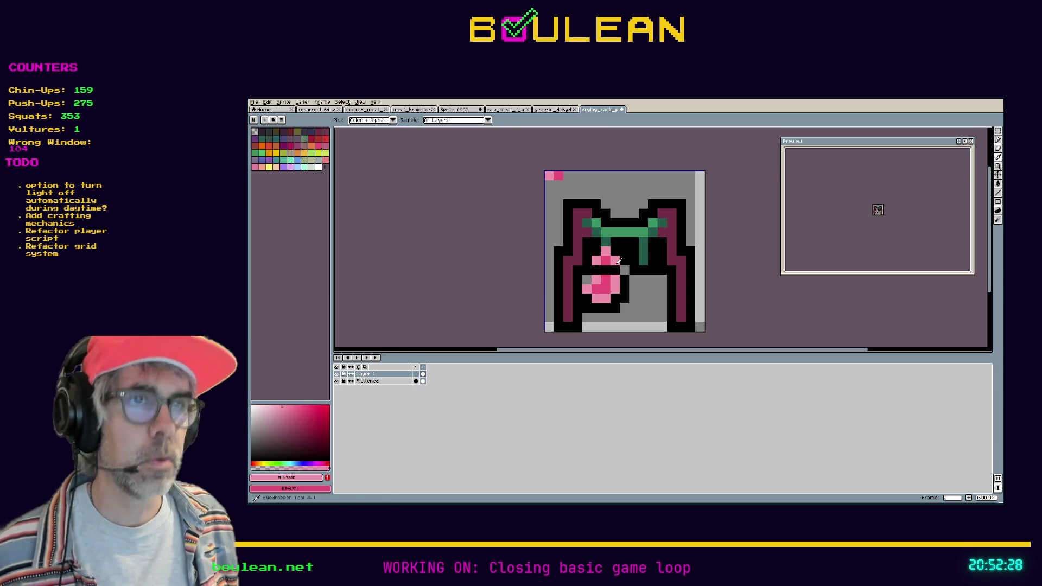
left_click(618, 262)
key("b")
left_click(593, 270)
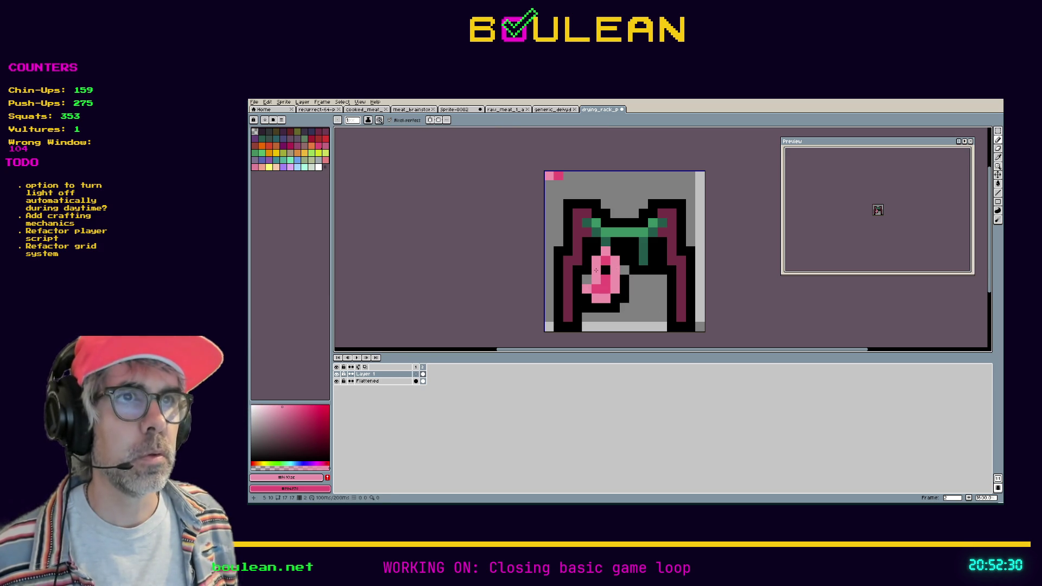
left_click(604, 261, "alt")
left_click(606, 272)
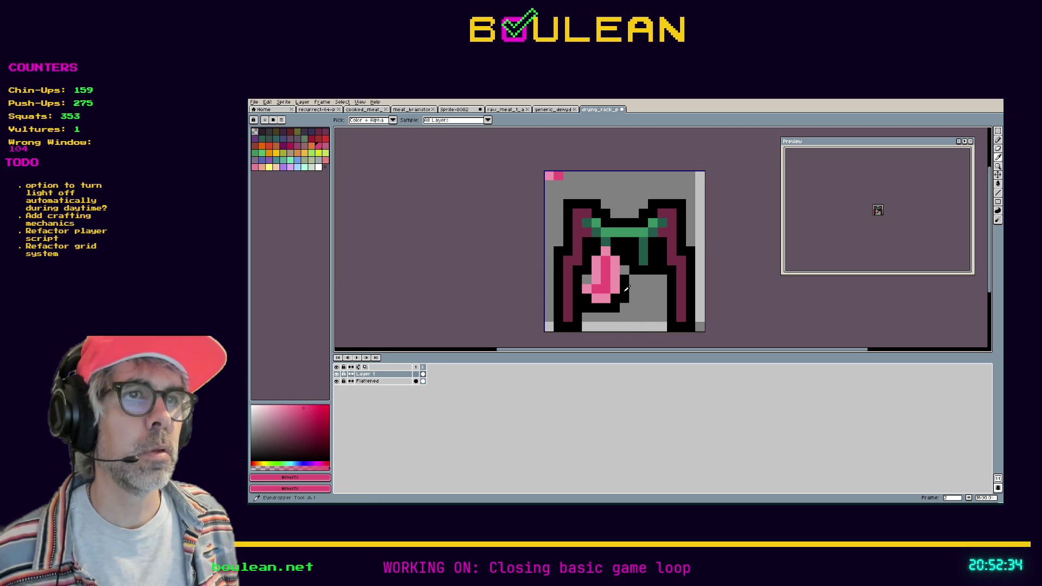
left_click(624, 287, "alt")
left_click(586, 277)
left_click(594, 302)
right_click(614, 285)
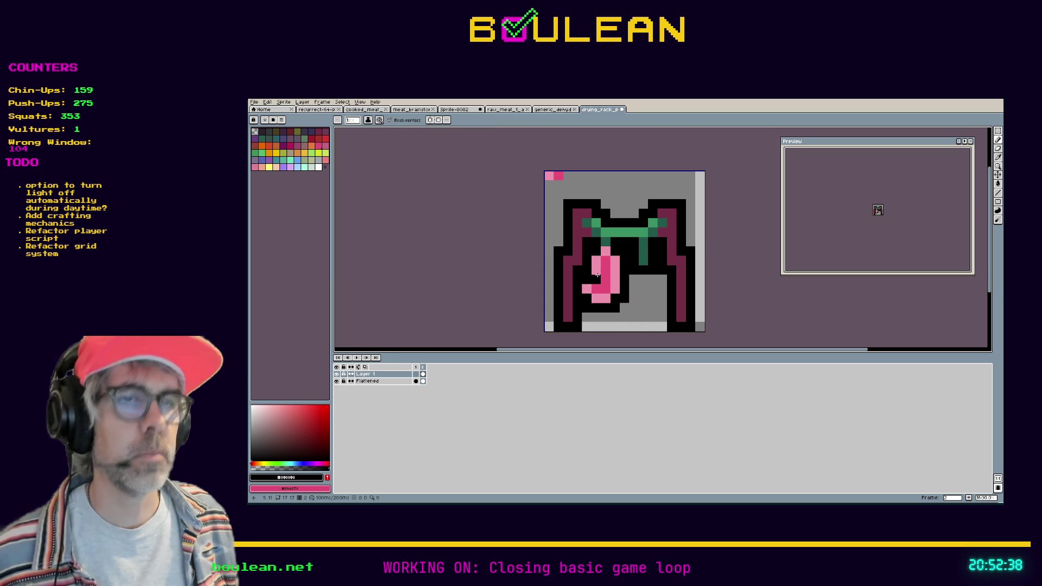
Step: Try erasing the strip's upper-right column, then undo the erasure
left_click(596, 261)
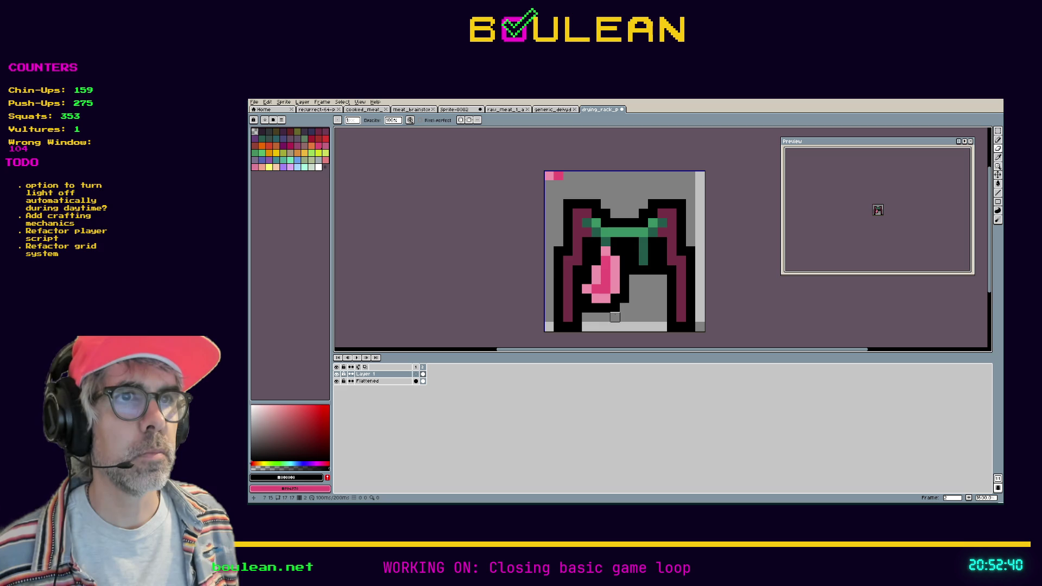
left_click_drag(615, 260, 616, 275)
right_click(615, 270)
key("ctrl+z")
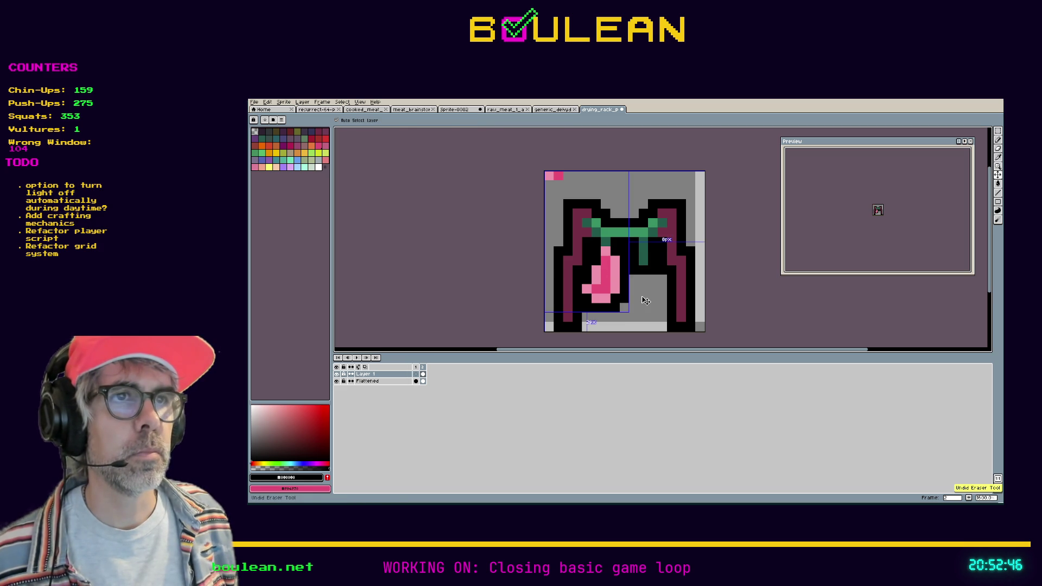
key("ctrl+z")
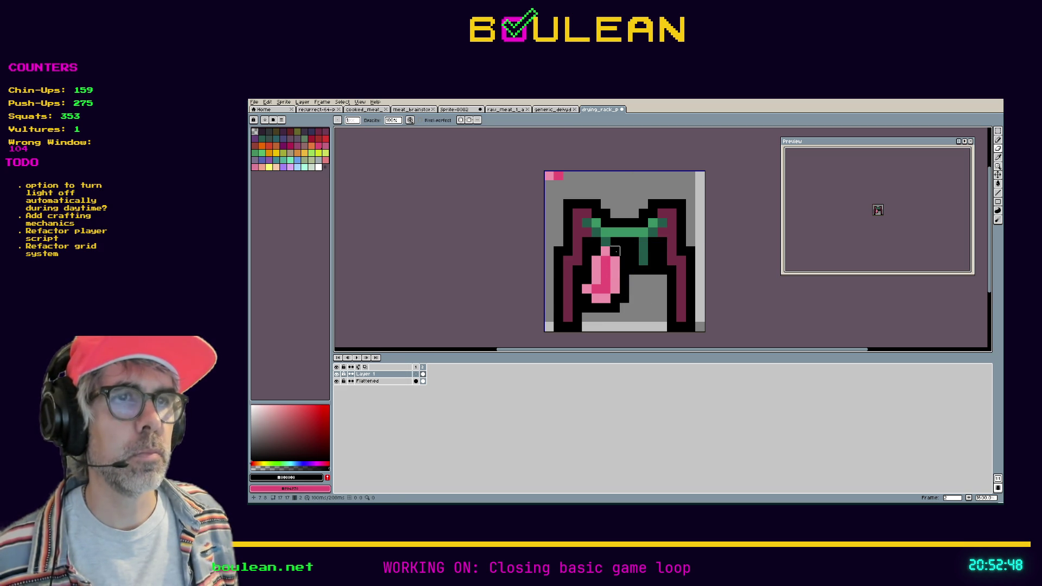
key("b")
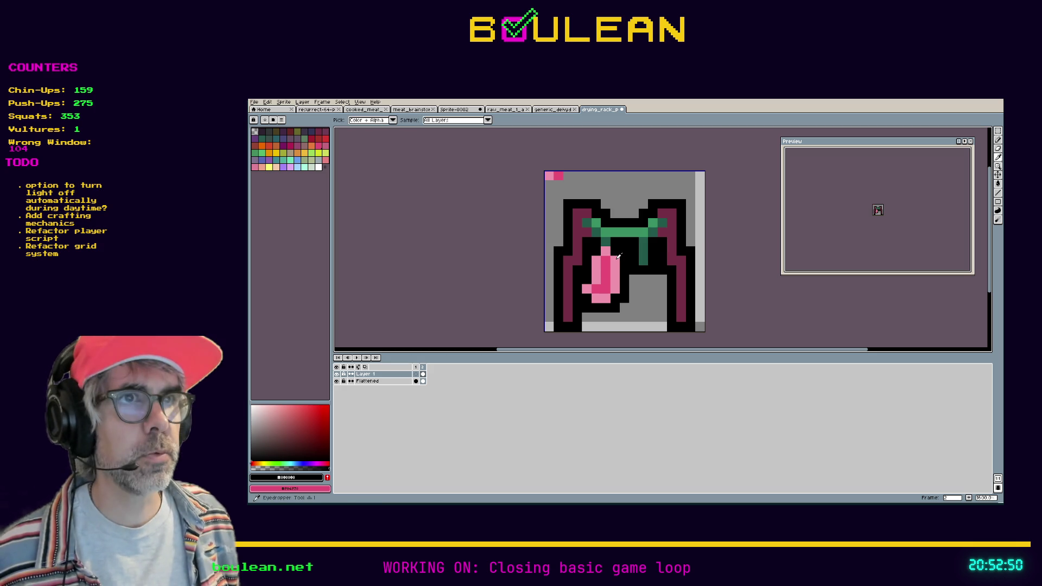
Step: Test light-pink pixels around the strip's corners and lower-left edge, undoing most of them
left_click(616, 250, "alt")
left_click(634, 296)
key("ctrl+z")
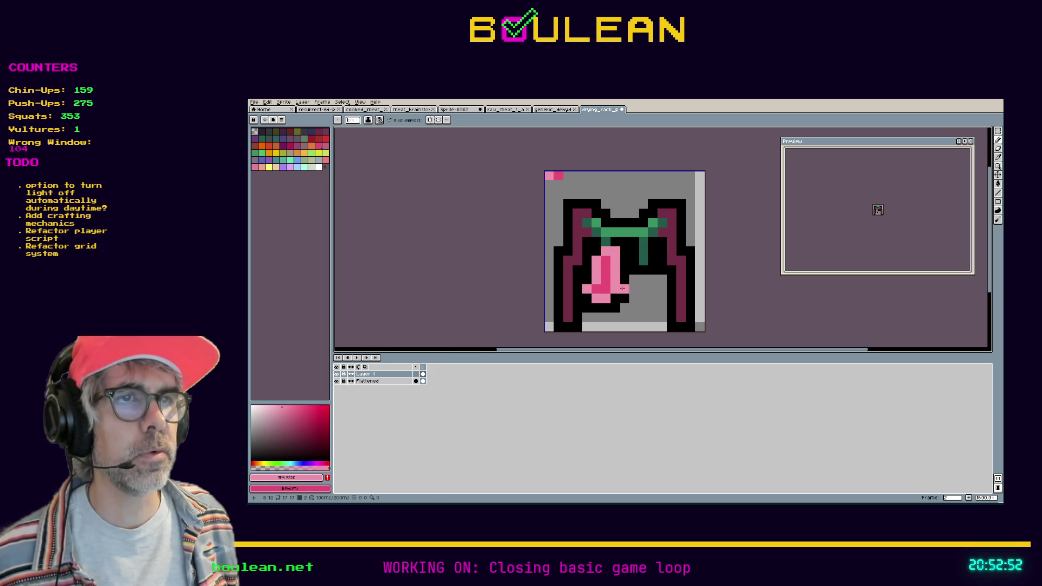
left_click(596, 250)
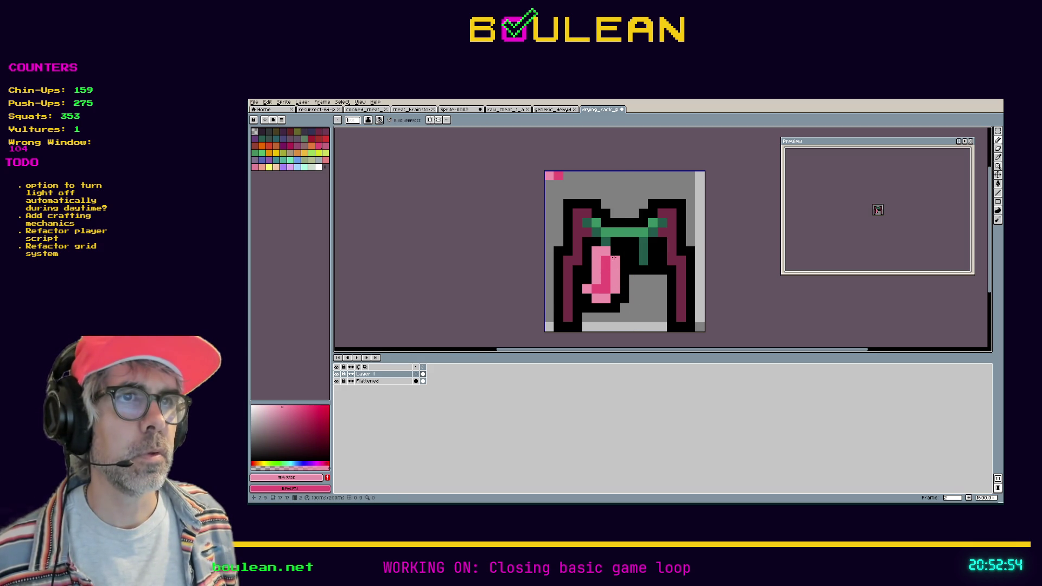
left_click(615, 298)
left_click(586, 298)
left_click(596, 288)
left_click(586, 279)
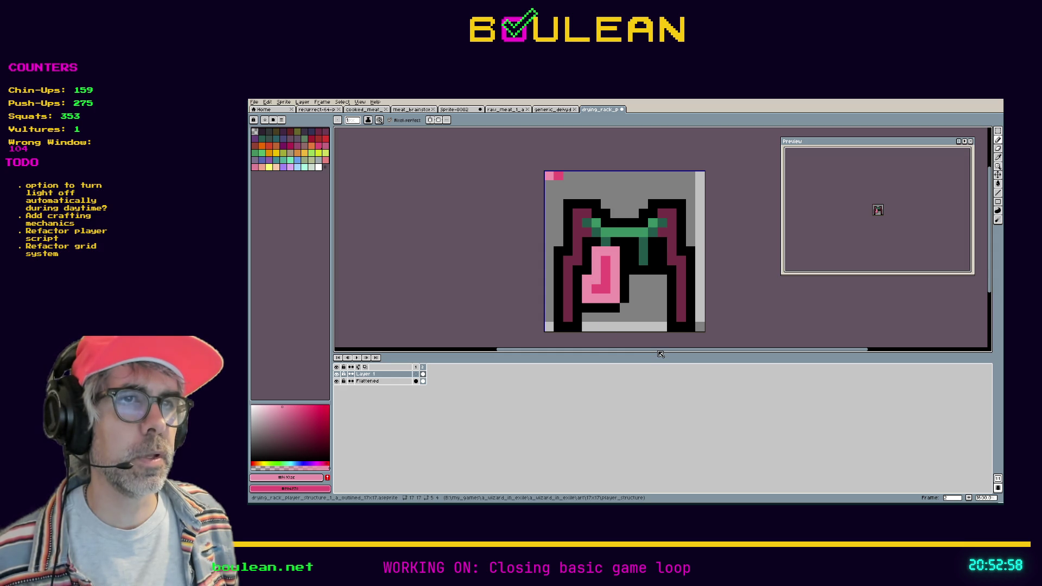
key("ctrl+z")
key("ctrl+z")
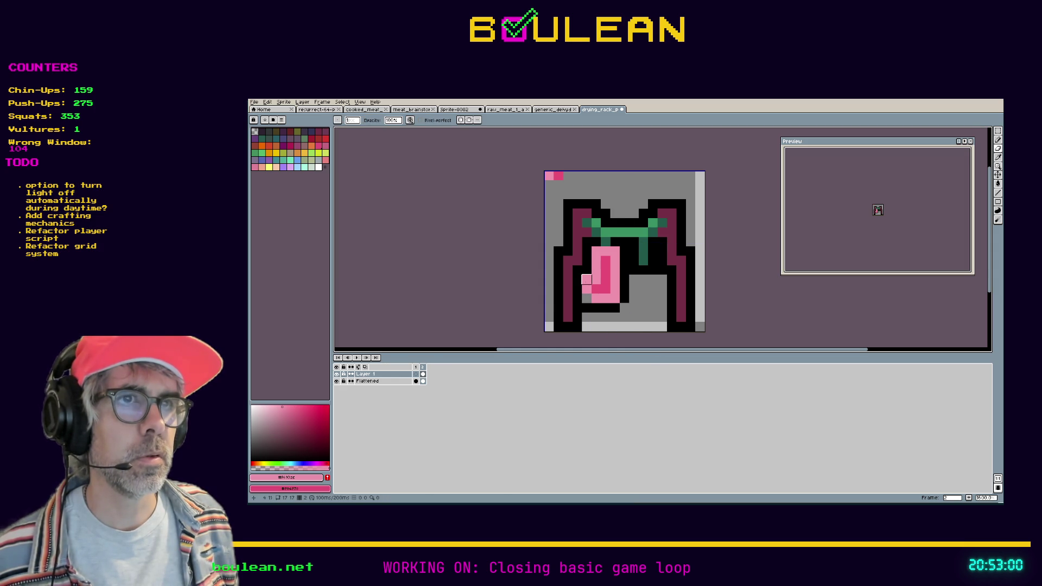
key("ctrl+z")
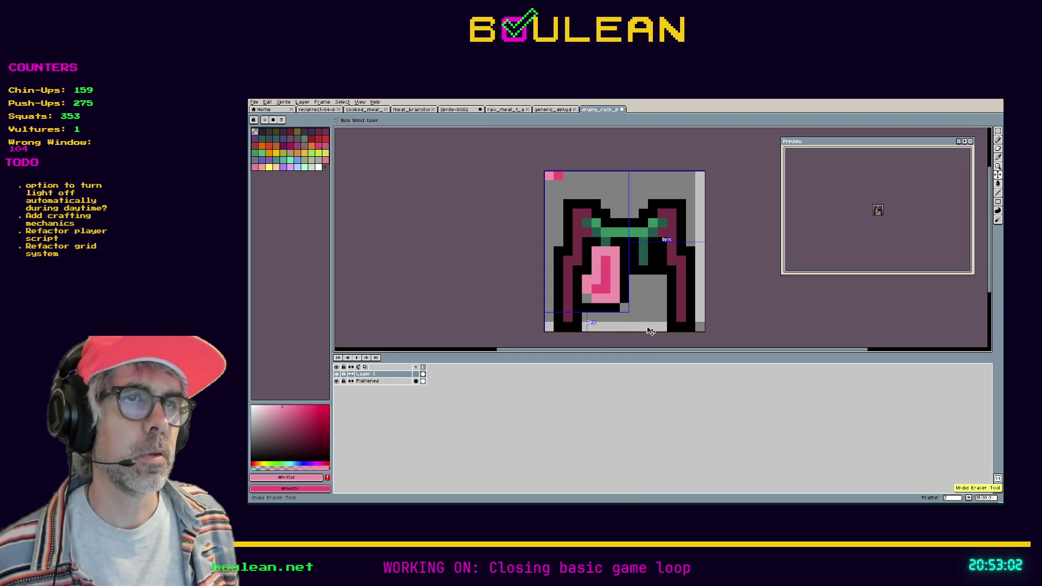
key("ctrl+z")
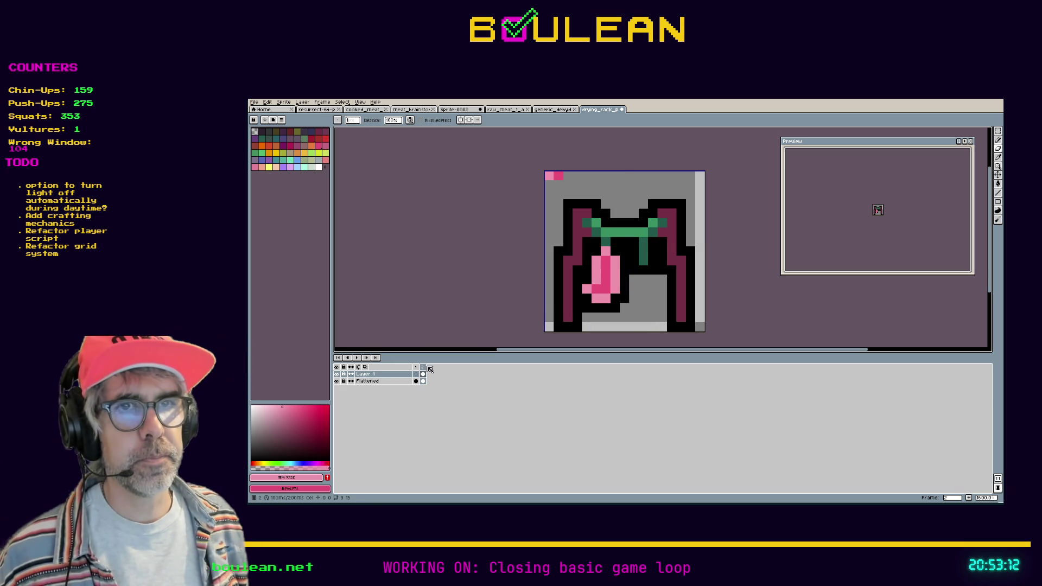
right_click(424, 367)
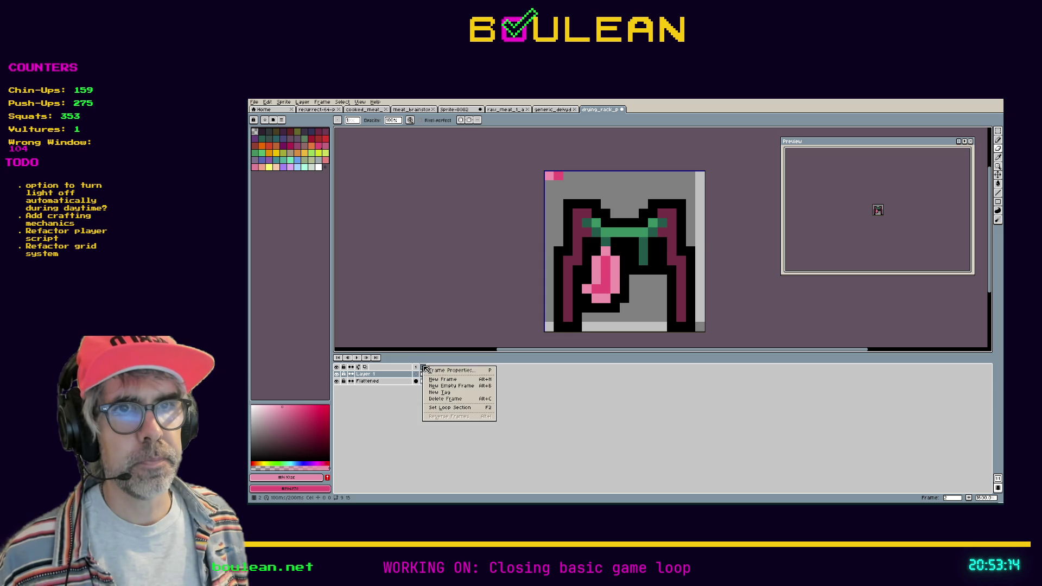
Step: Add a new frame and duplicate the pink meat strip to the right of the original
left_click(440, 379)
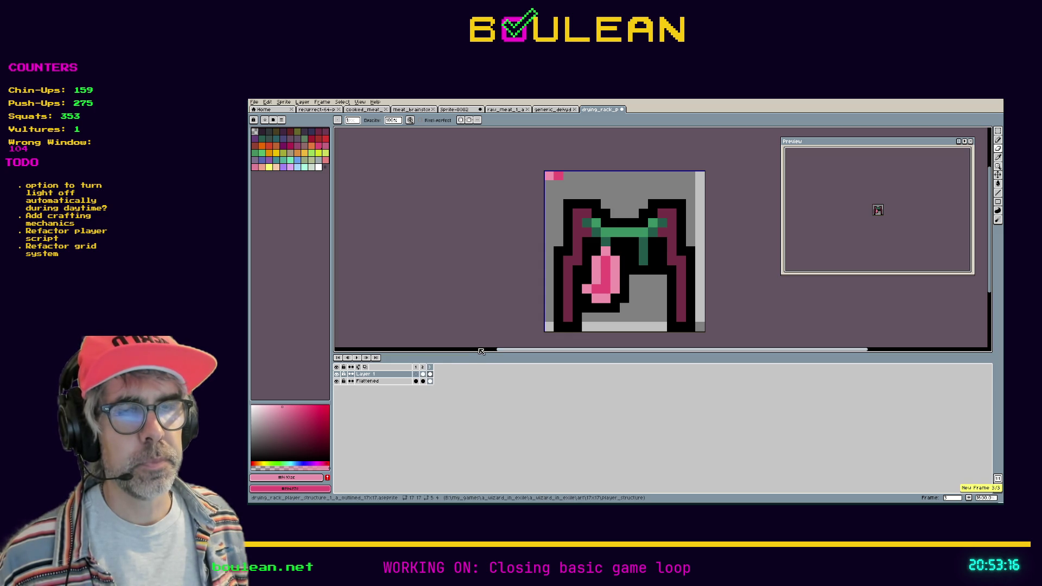
key("m")
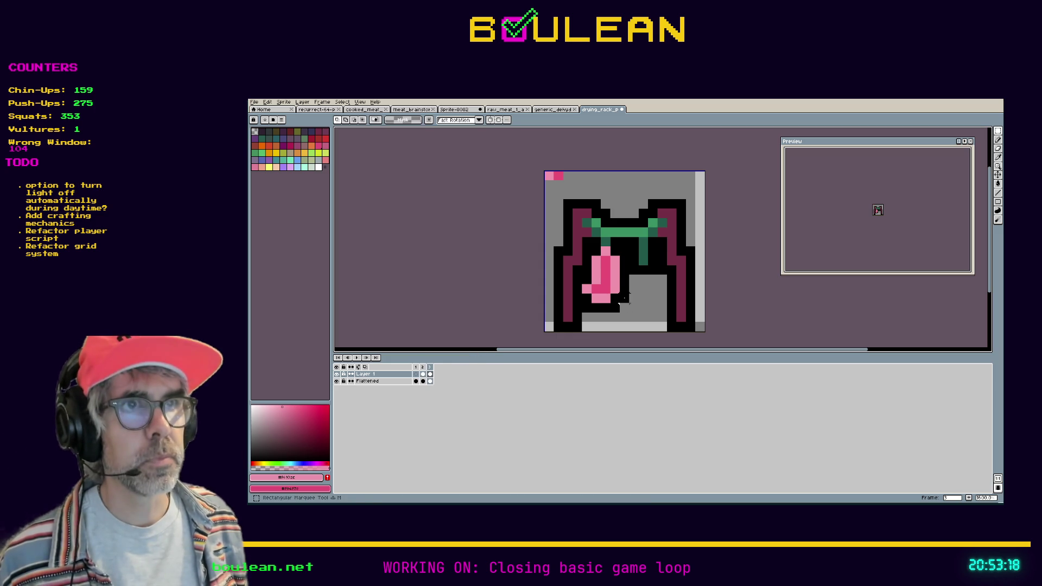
left_click_drag(630, 313, 581, 246)
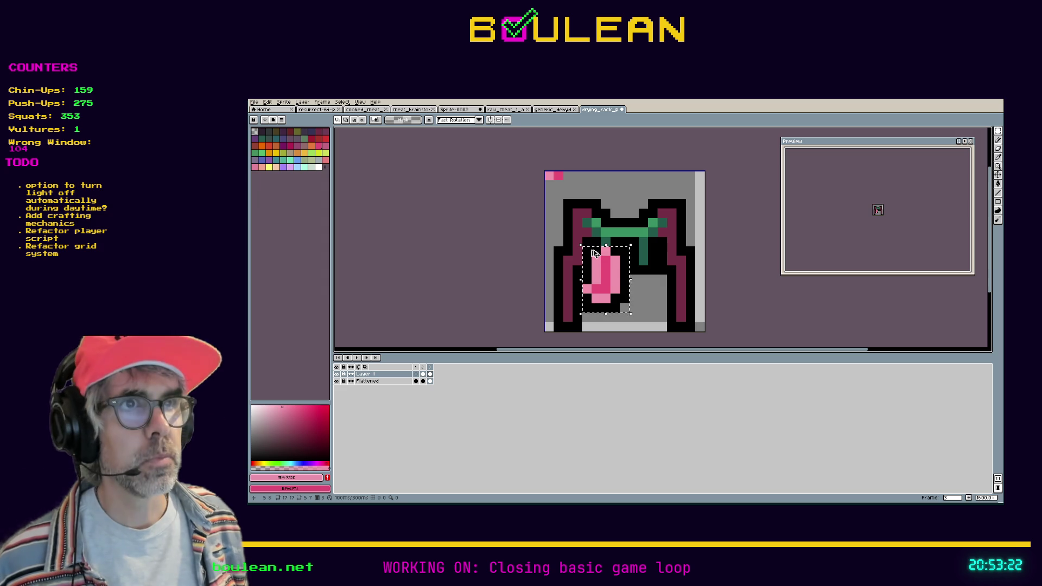
left_click(606, 266)
left_click_drag(606, 267, 643, 265)
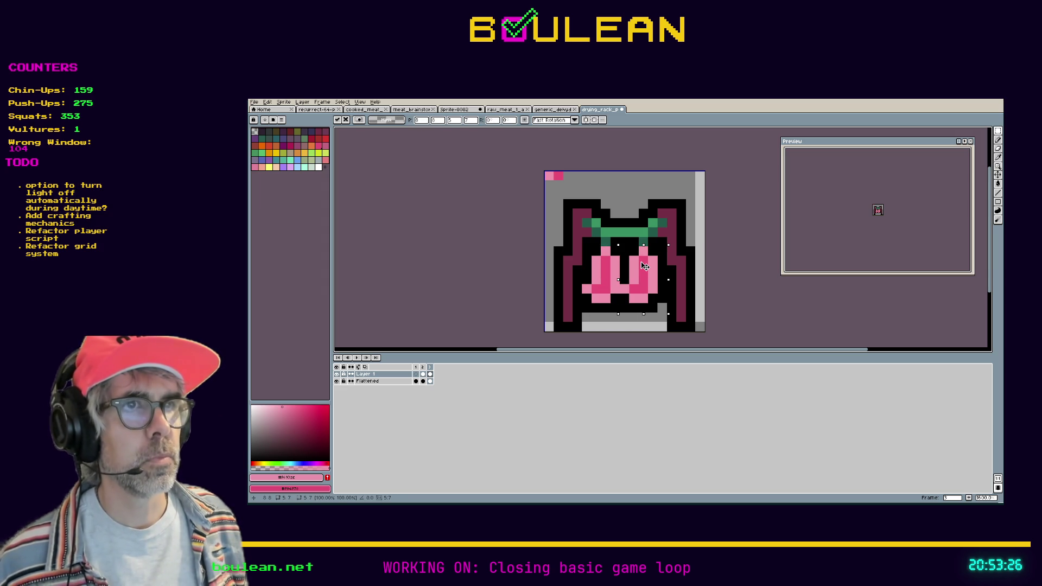
key("Return")
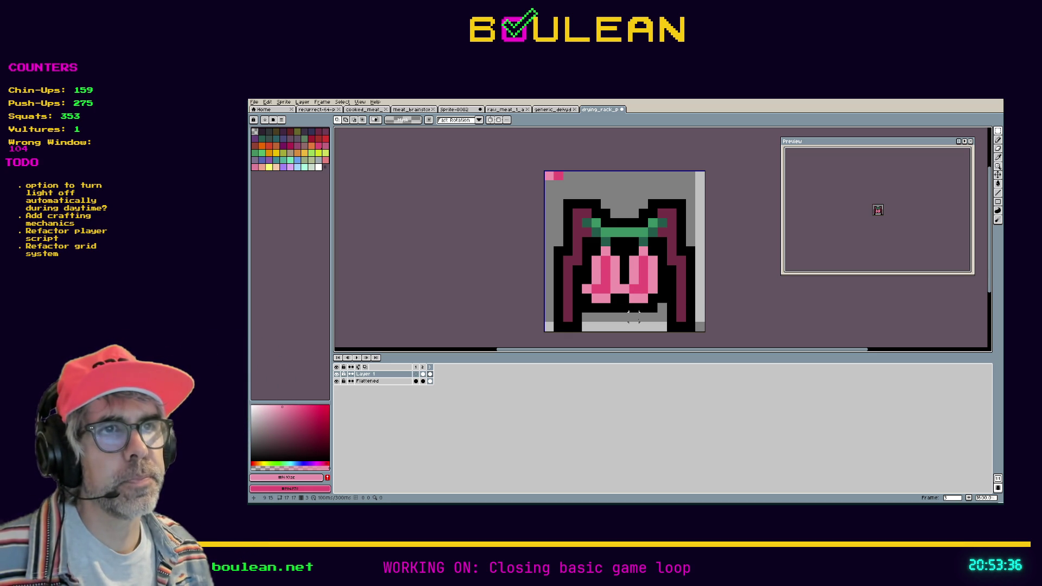
key("b")
left_click(623, 305, "alt")
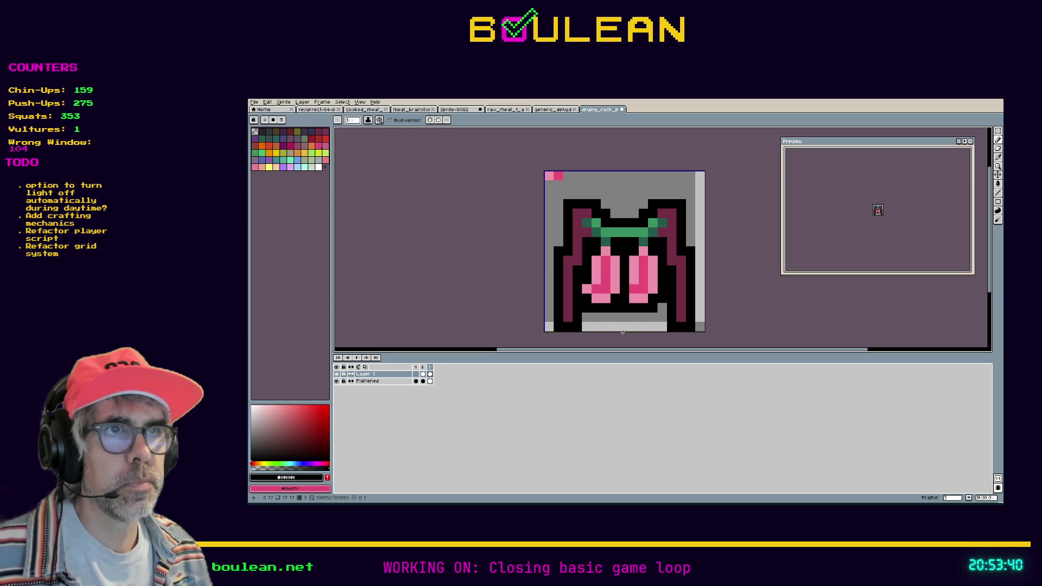
Step: Blacken a stray pixel, select Layer 1's frame 3 cel and undo the last painted pixel
left_click(588, 288)
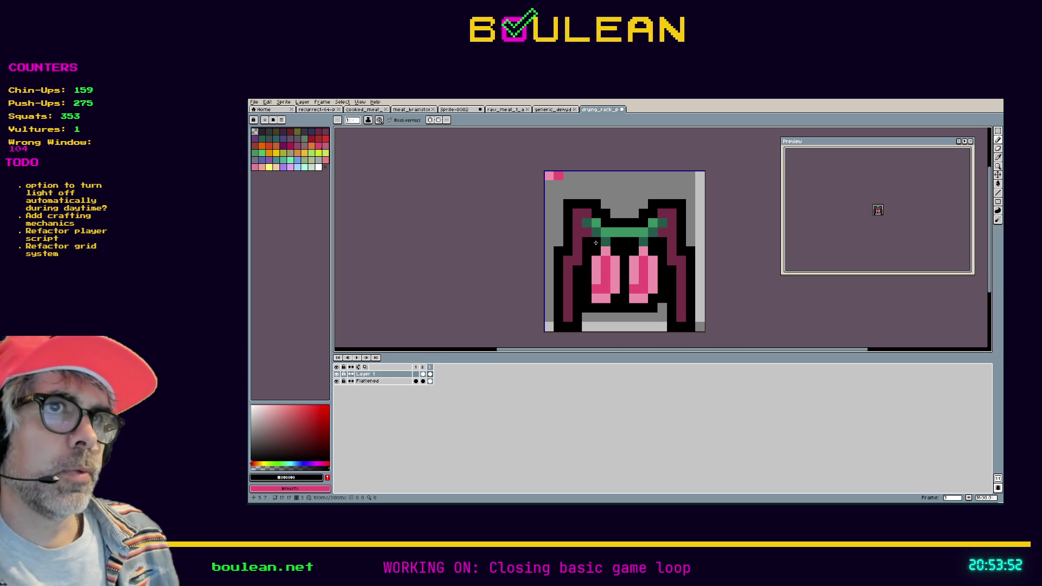
left_click(430, 381)
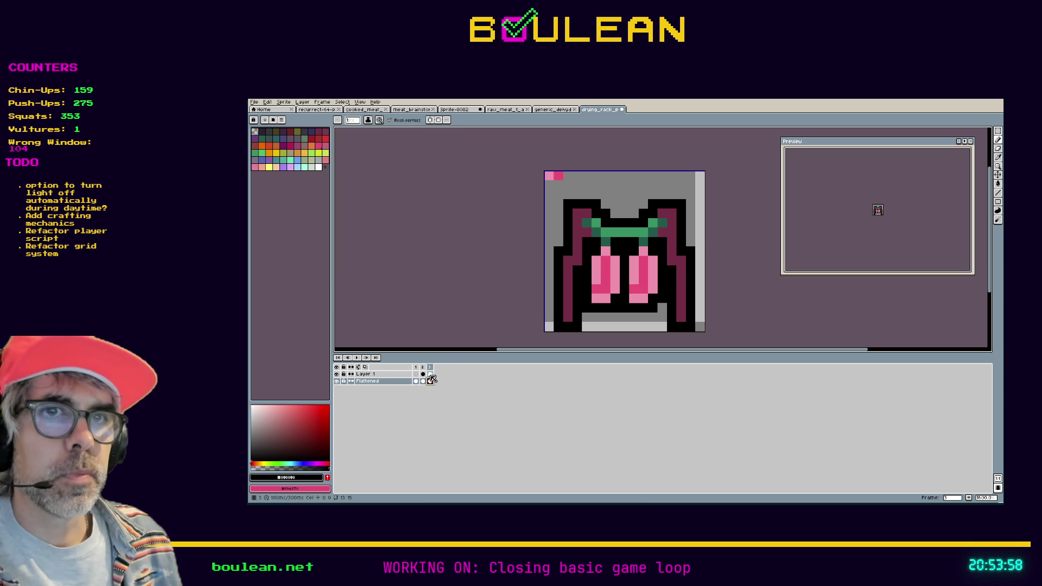
left_click(430, 374)
key("v")
key("ctrl+z")
key("ctrl+z")
Step: Sample the crossbar's dark green, clear the selection and pick black for drawing
key("b")
key("i")
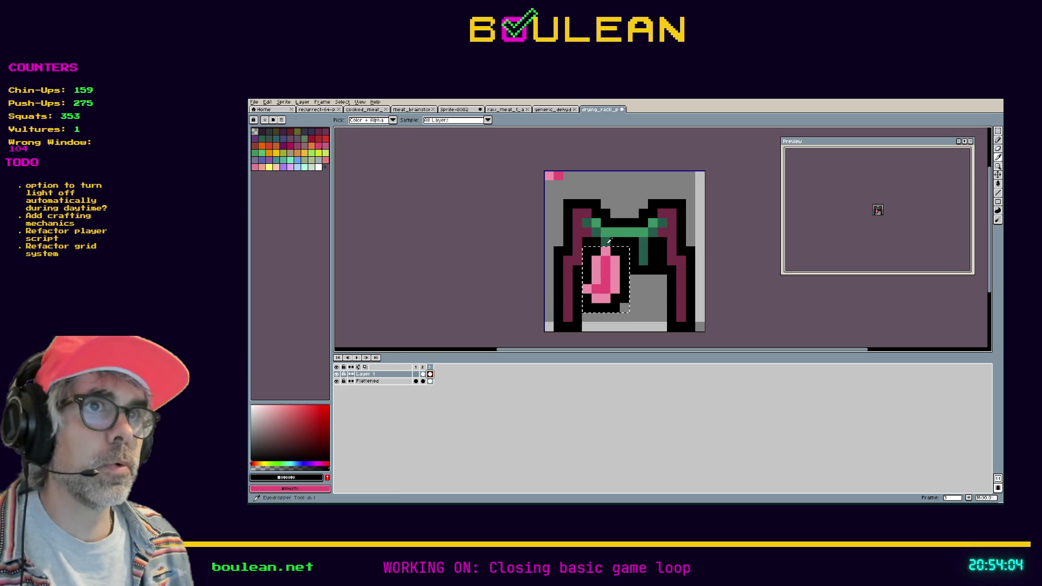
left_click(607, 241)
key("ctrl+d")
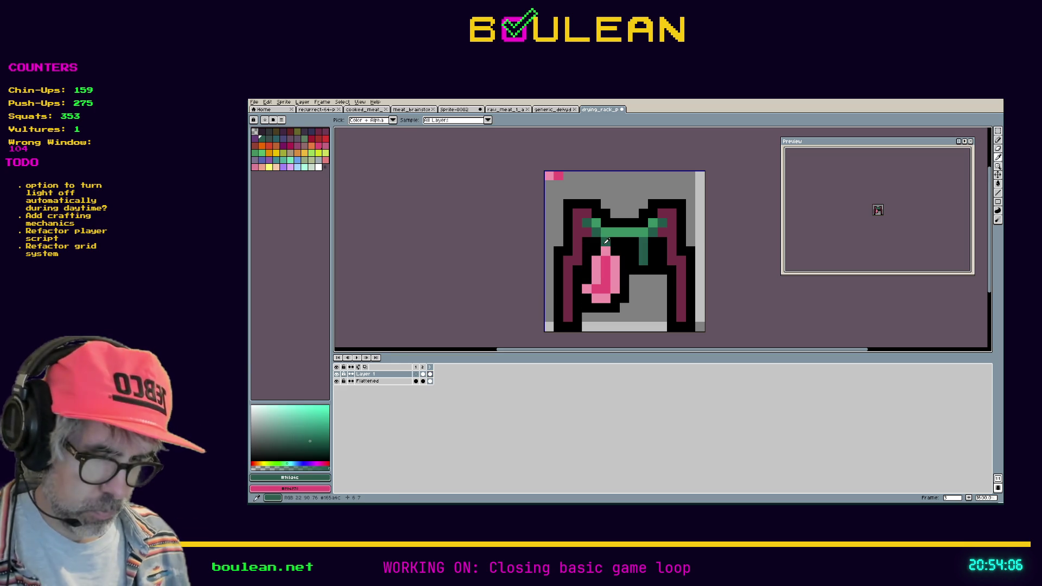
key("b")
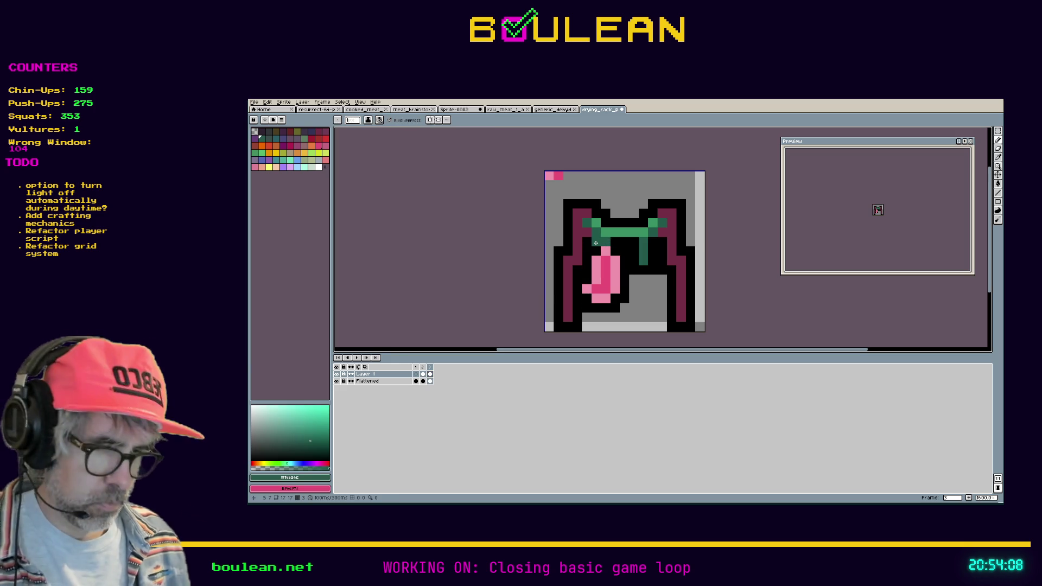
left_click(606, 241, "alt")
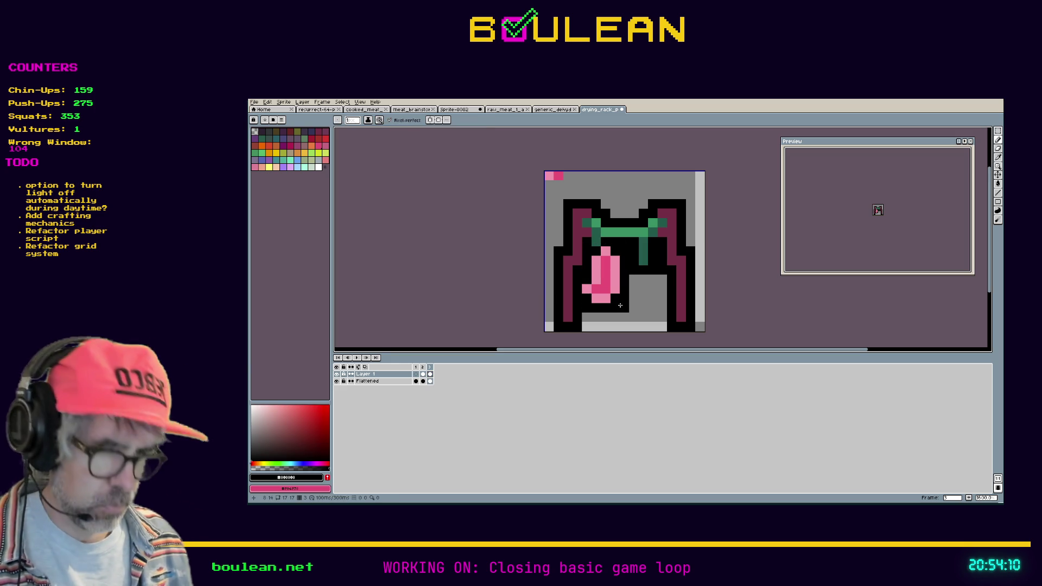
Step: Select and nudge the strip left, then undo past the extra frame and redo the pencil edits
key("m")
left_click_drag(630, 313, 580, 245)
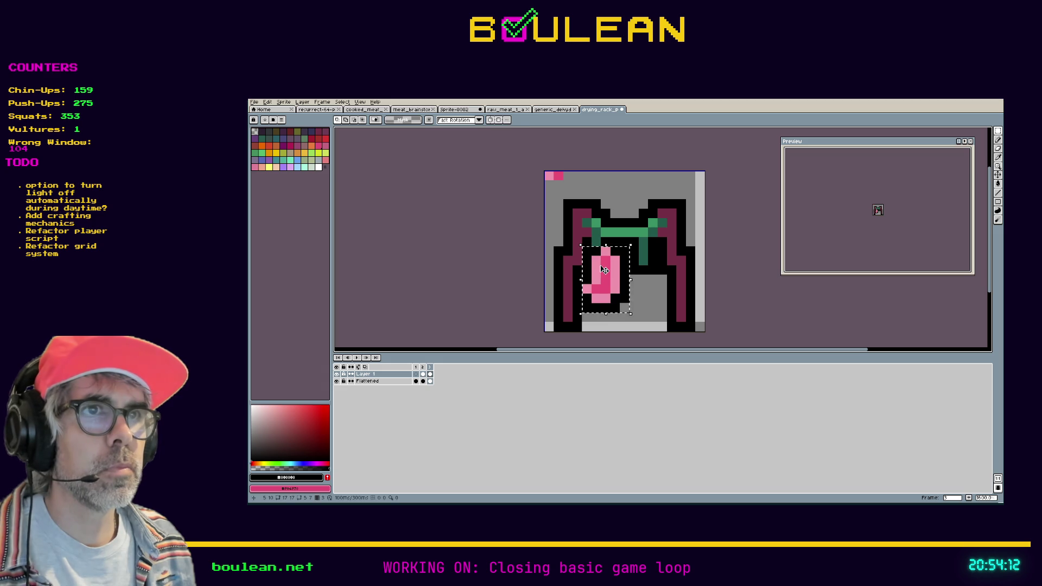
key("Left")
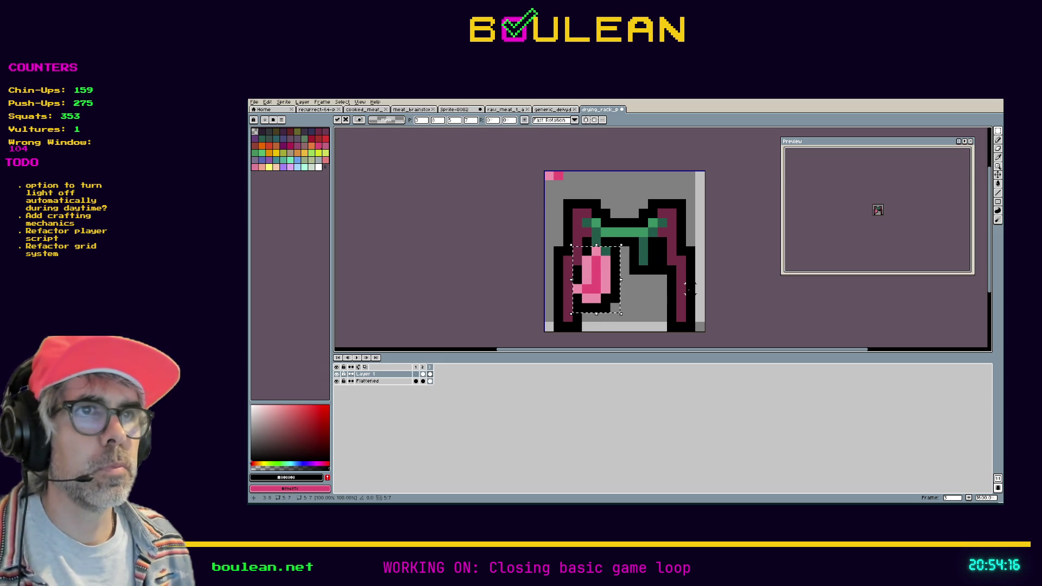
key("ctrl+z")
key("ctrl+z")
key("ctrl+z")
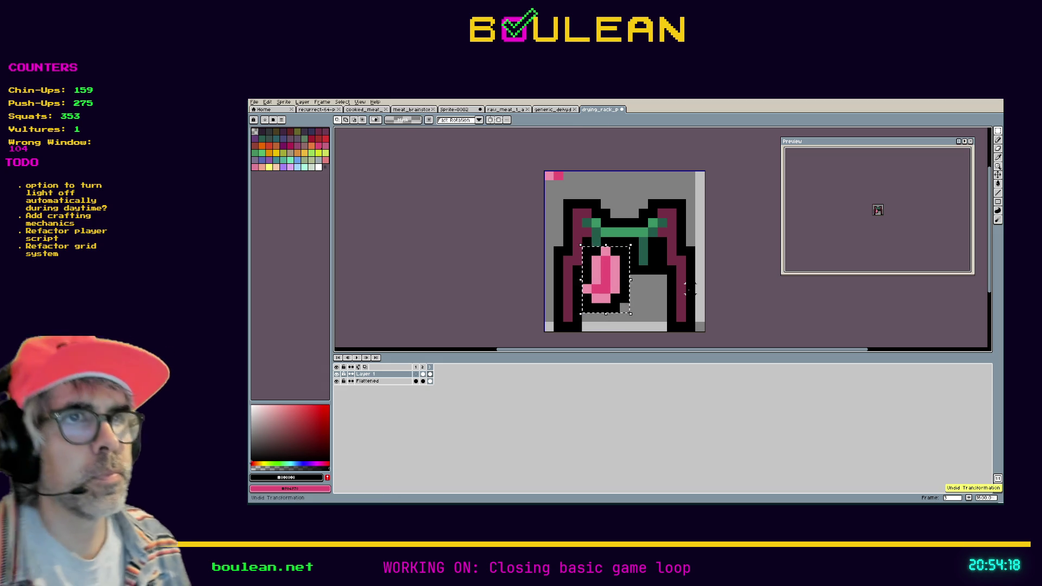
key("ctrl+z")
key("ctrl+z")
key("ctrl+z")
key("ctrl+z")
key("ctrl+z")
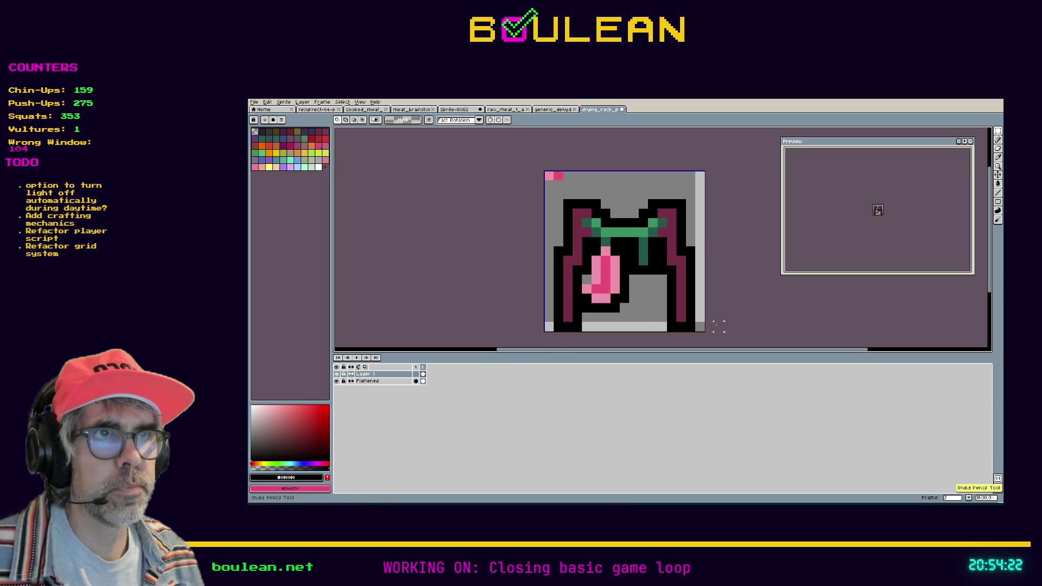
key("ctrl+z")
key("ctrl+z")
key("ctrl+z")
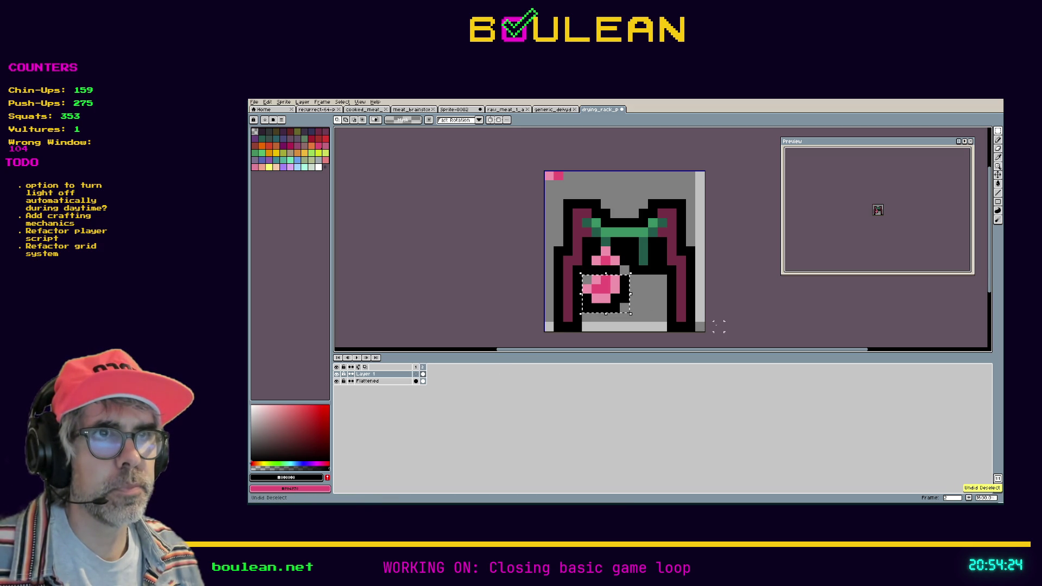
key("ctrl+y")
key("ctrl+y")
key("ctrl+y")
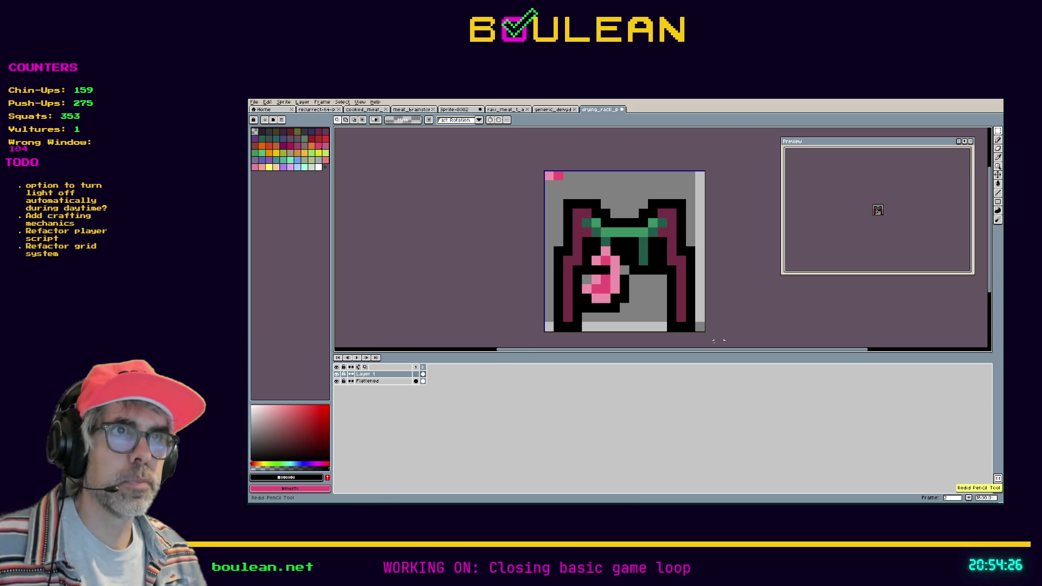
key("ctrl+y")
key("ctrl+y")
key("ctrl+y")
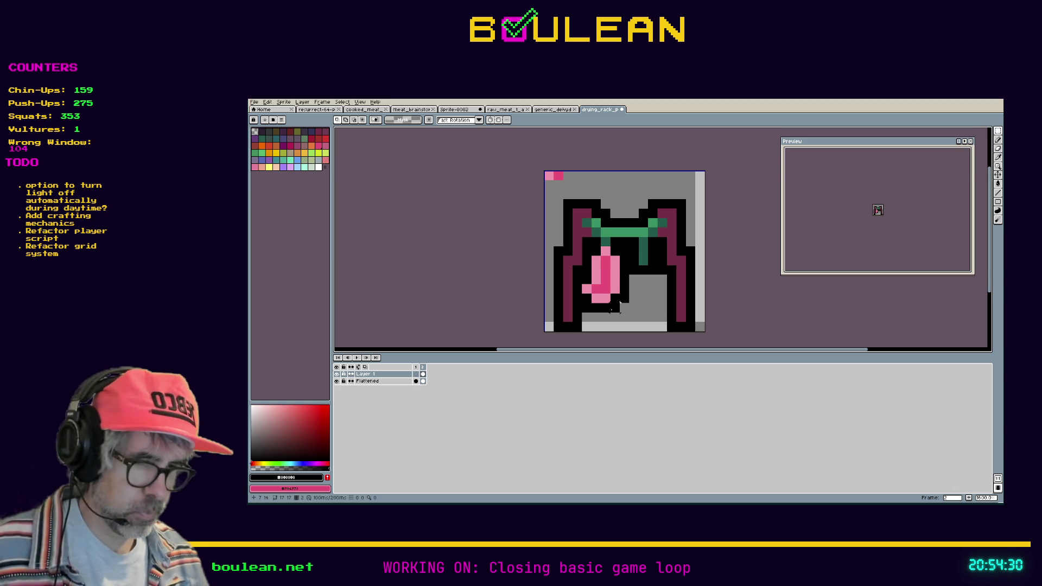
Step: Remove the stray pink pixel below the strip and undo a misplaced black pixel
key("i")
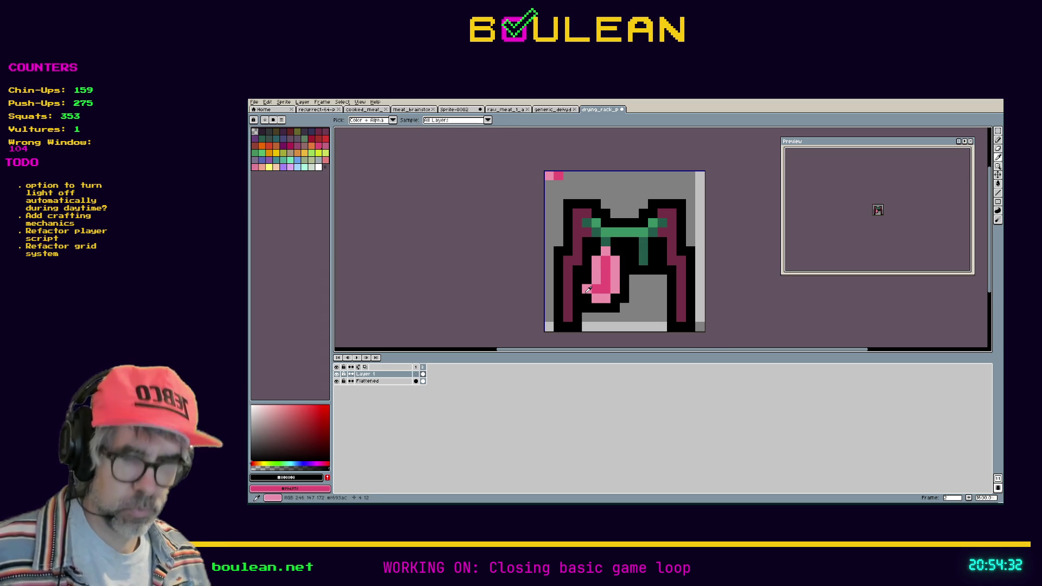
key("ctrl+z")
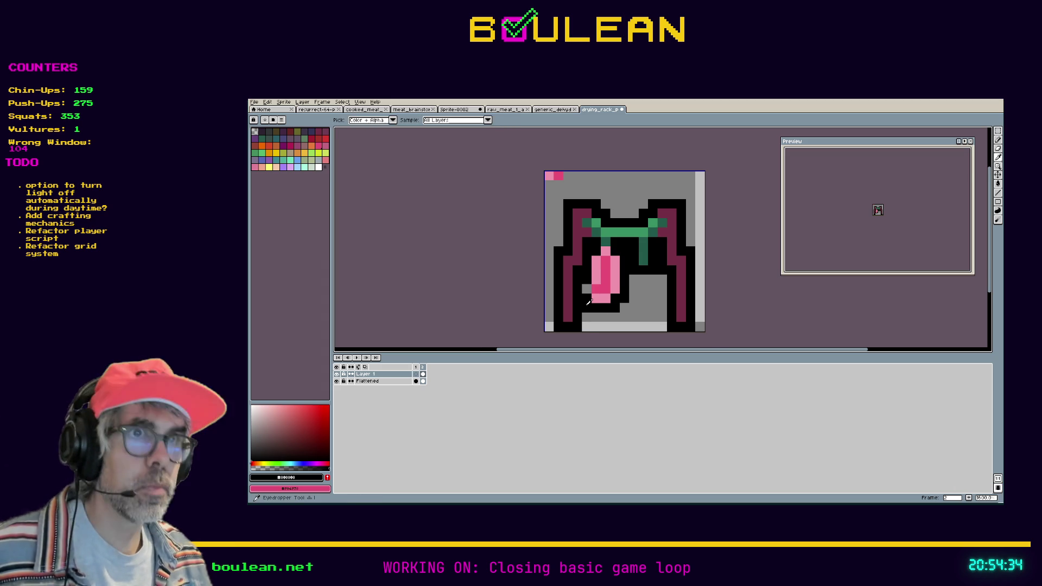
key("b")
left_click(625, 325)
key("ctrl+z")
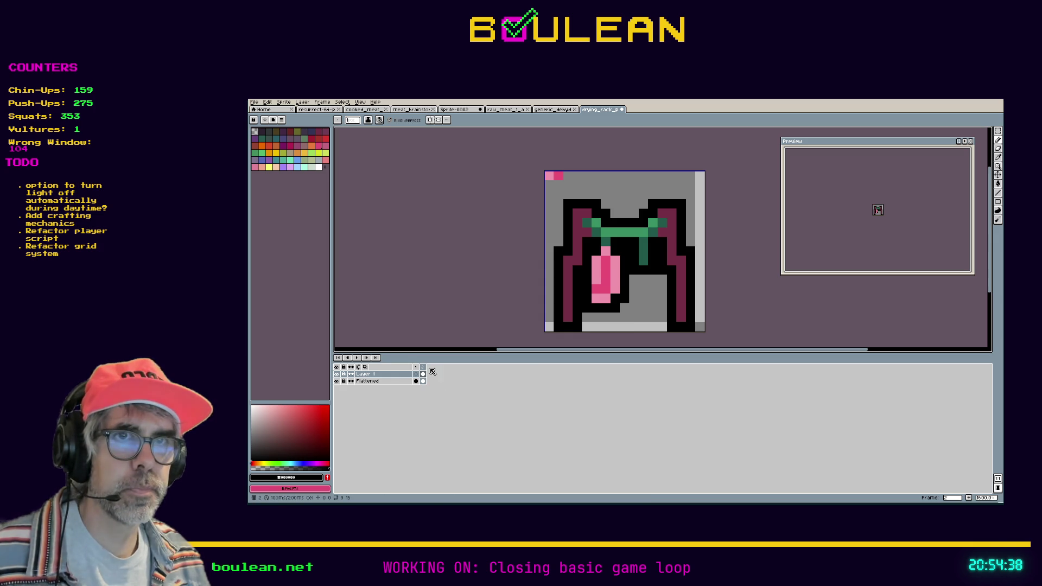
right_click(423, 367)
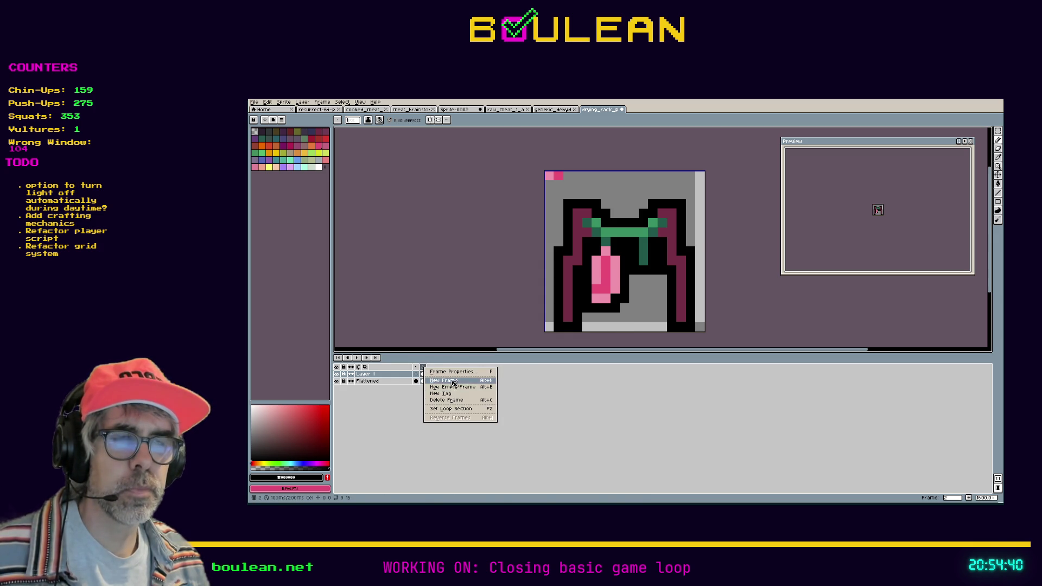
left_click(443, 380)
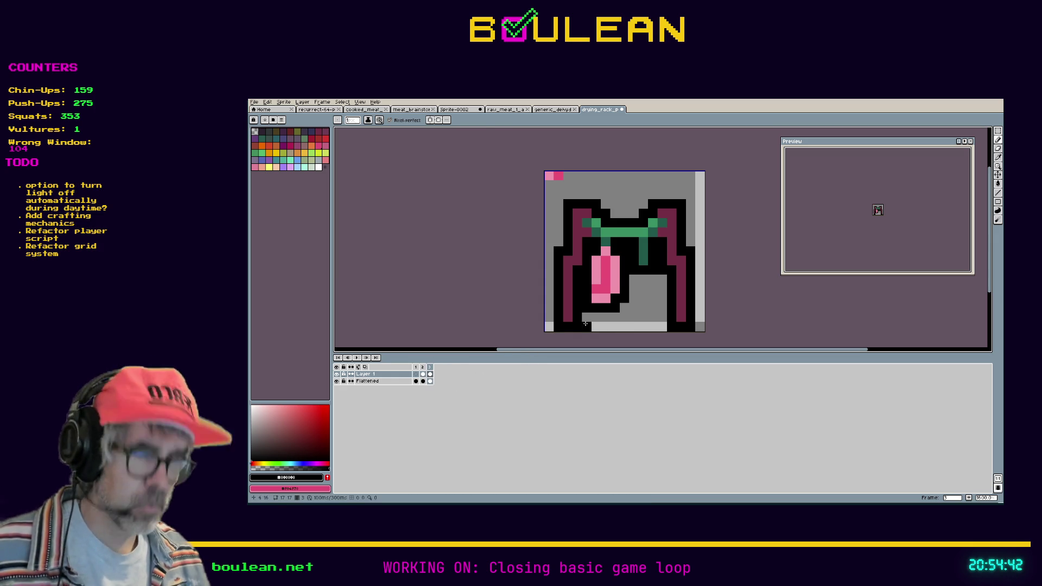
key("w")
left_click(591, 261)
mouse_move(591, 260)
left_mouse_down()
mouse_move(606, 275)
mouse_move(642, 275)
left_mouse_up()
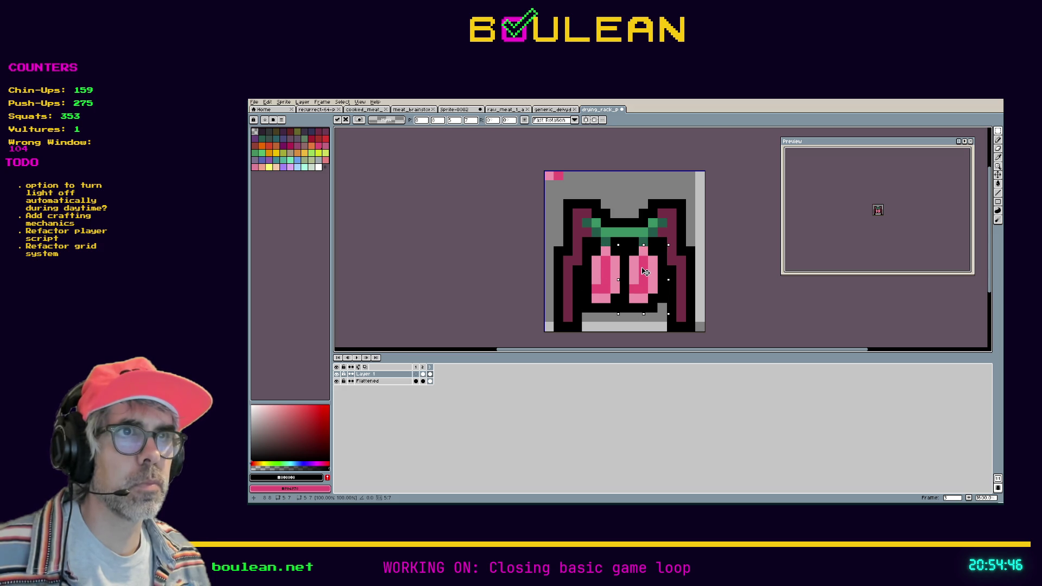
left_click(659, 325)
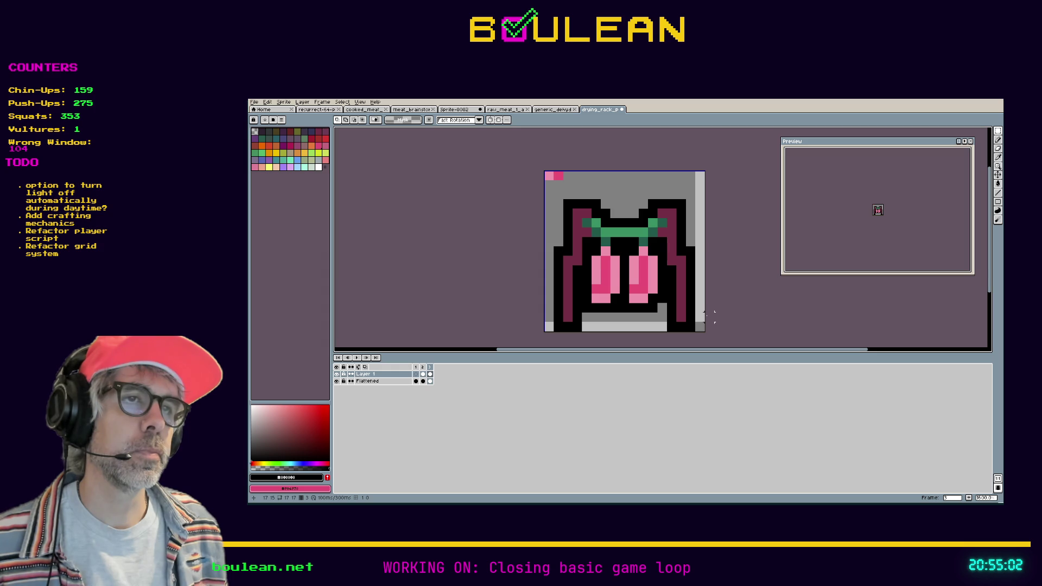
key("ctrl+z")
key("ctrl+z")
key("ctrl+z")
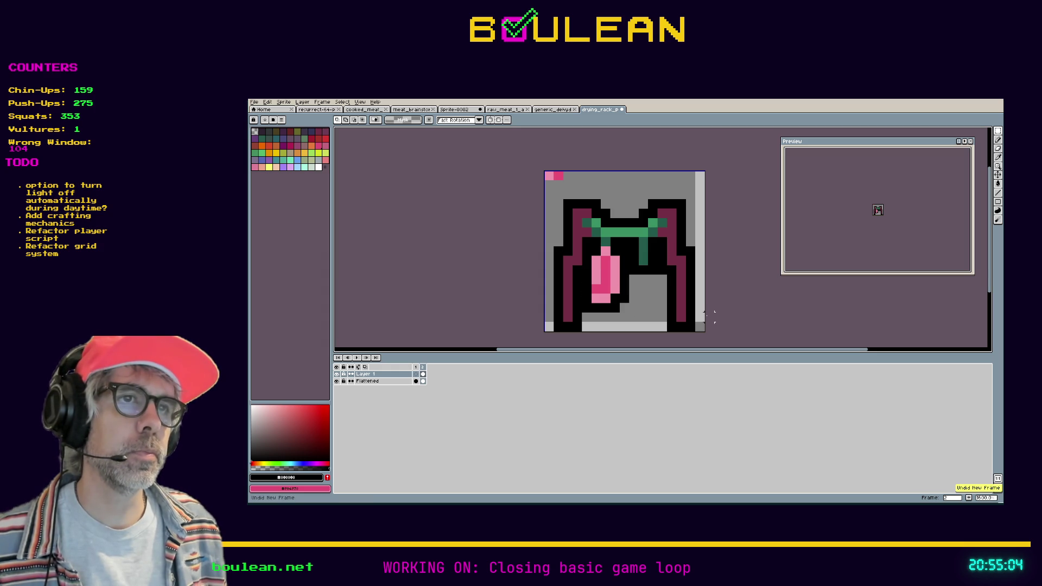
key("ctrl+z")
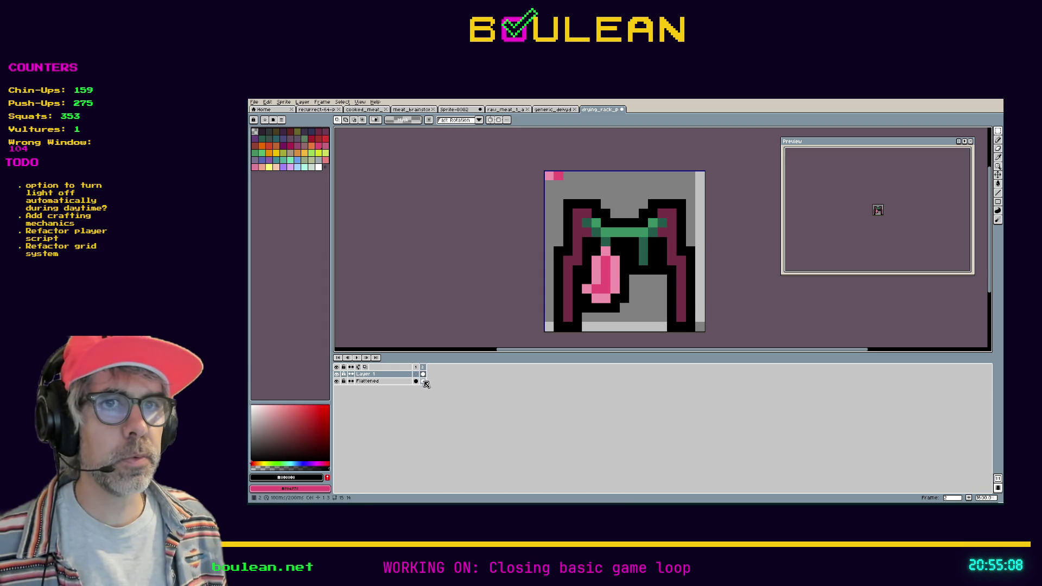
right_click(423, 368)
Step: Add frame 3 with a second pink strip copied beside the original, then switch to raw meat
left_click(435, 382)
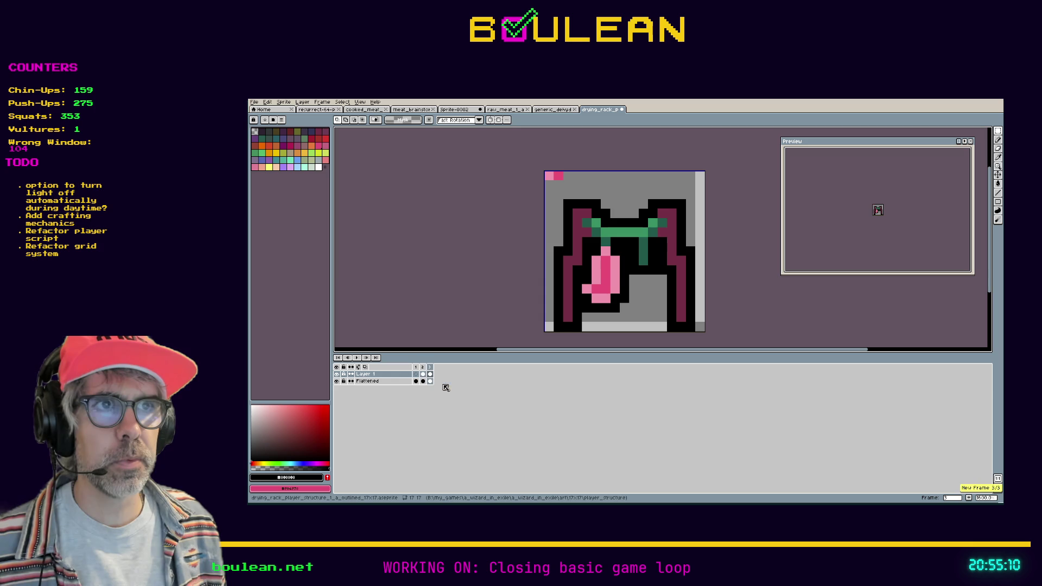
mouse_move(630, 312)
left_mouse_down()
mouse_move(581, 236)
mouse_move(595, 256)
mouse_move(647, 278)
left_mouse_up()
left_click(652, 325)
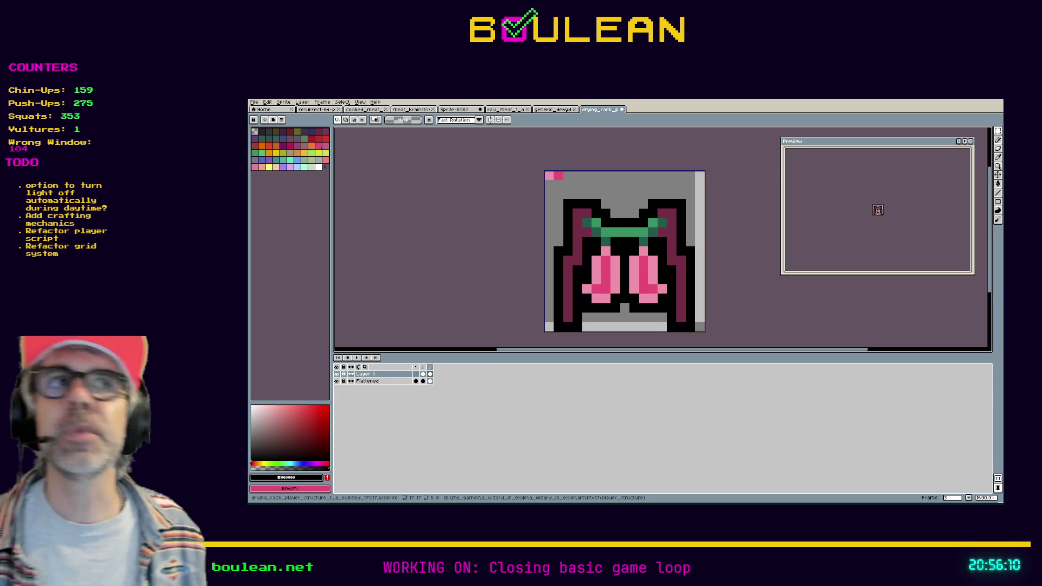
left_click(501, 111)
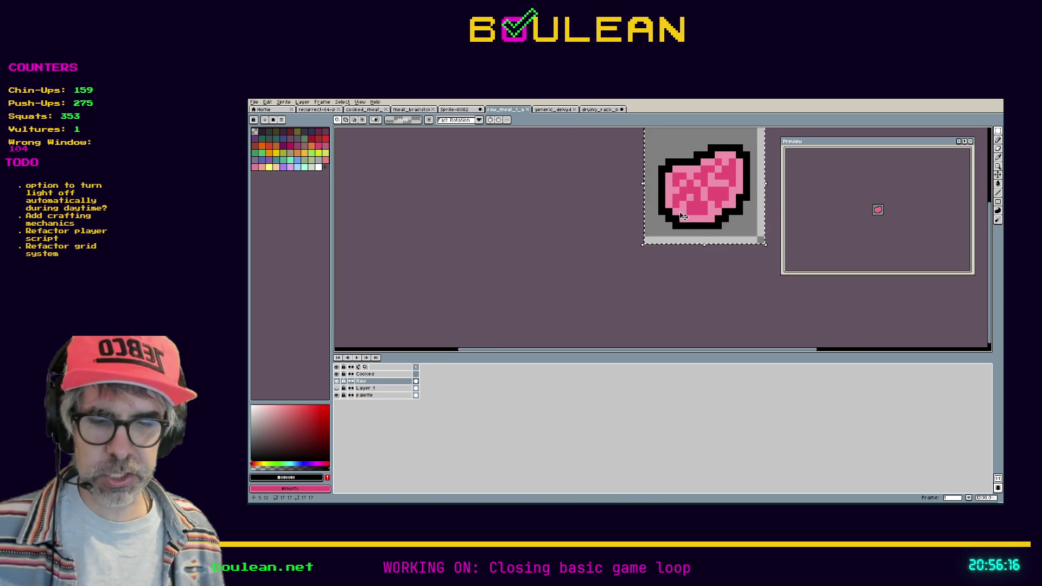
Step: Deselect on the raw meat sprite and return to the drying rack sprite
left_click(645, 257)
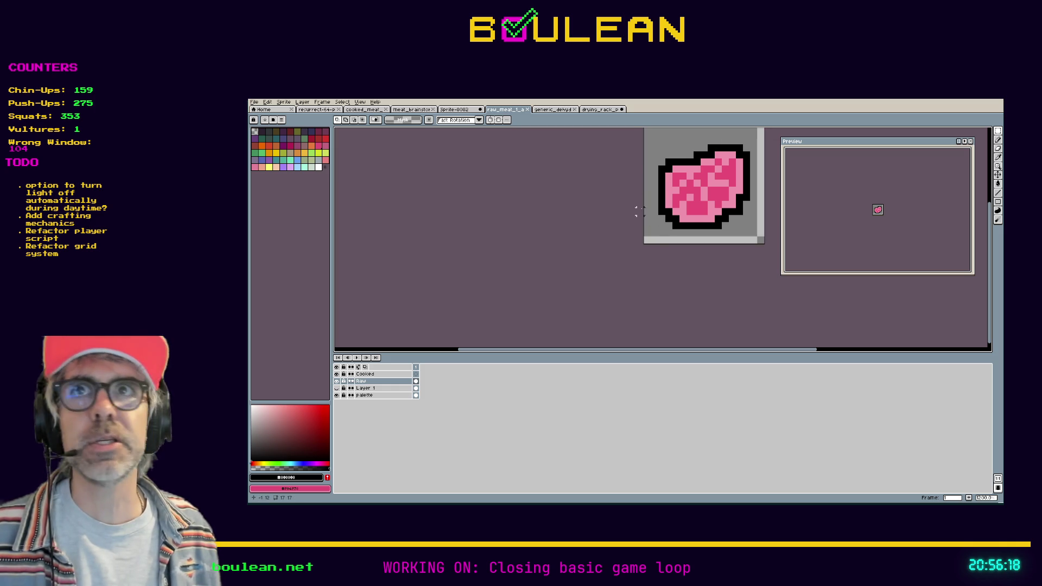
left_click(608, 112)
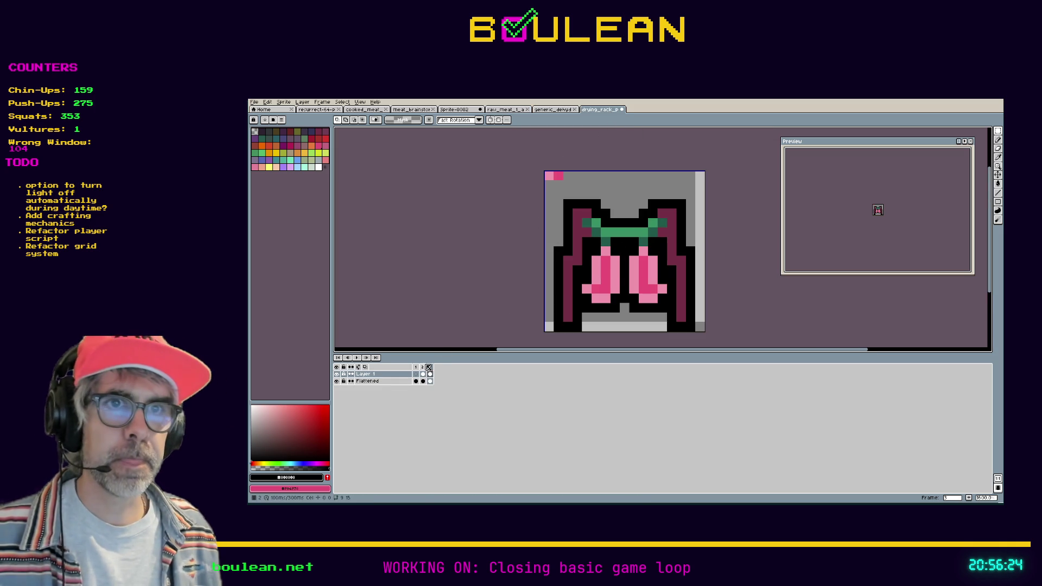
Step: On frame 2, sample the strip's pink and repaint the meat strip in deeper pink
left_click(423, 367)
key("i")
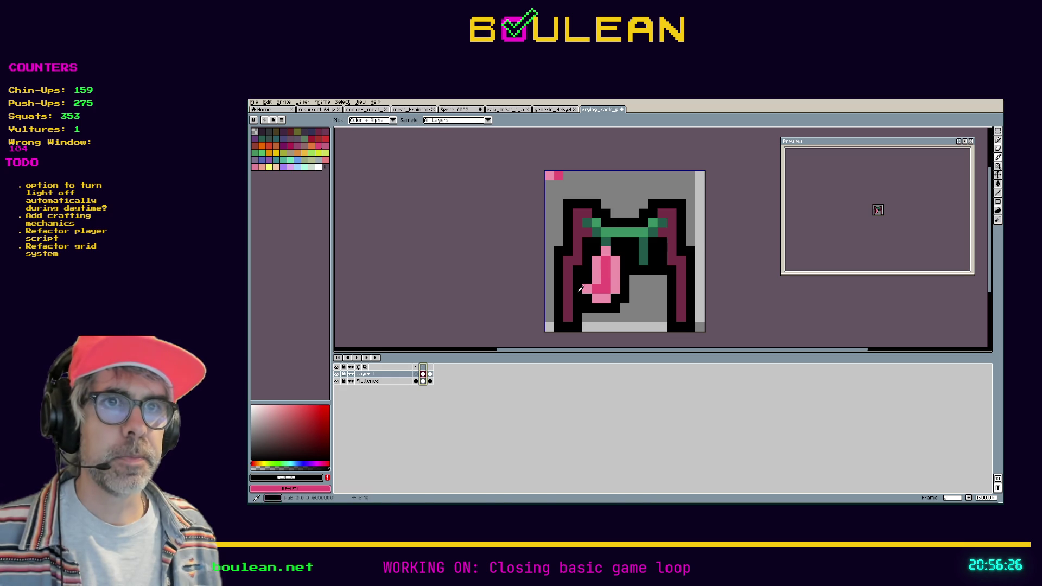
left_click(431, 371)
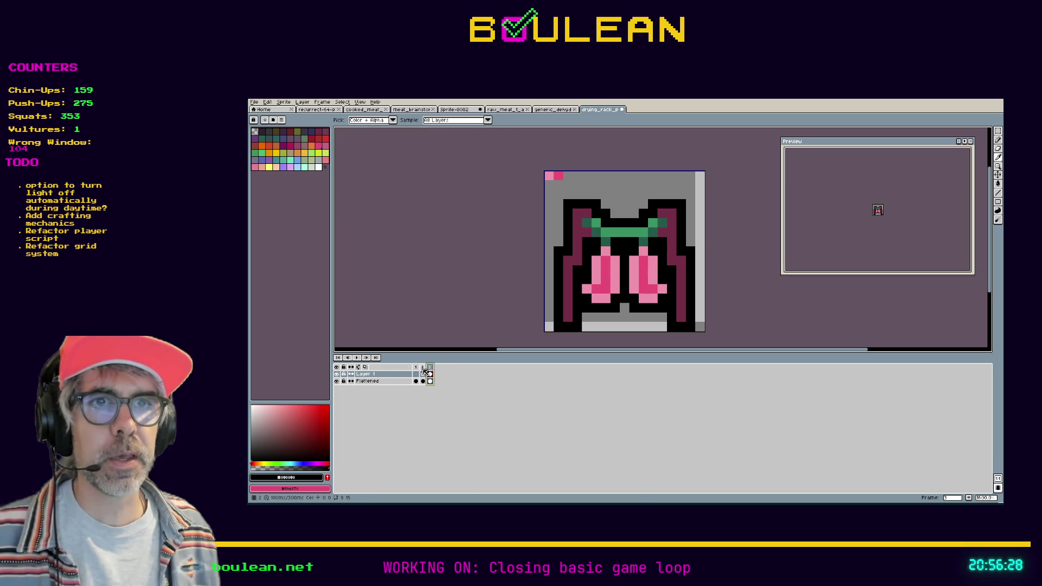
left_click(423, 368)
left_click(595, 266)
key("b")
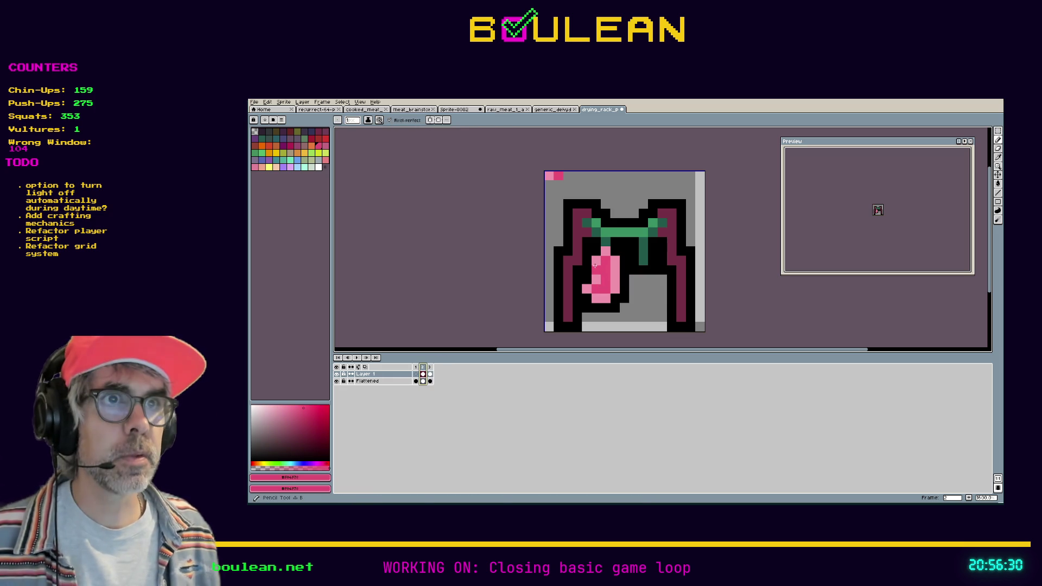
left_click_drag(595, 261, 596, 280)
left_click(624, 270)
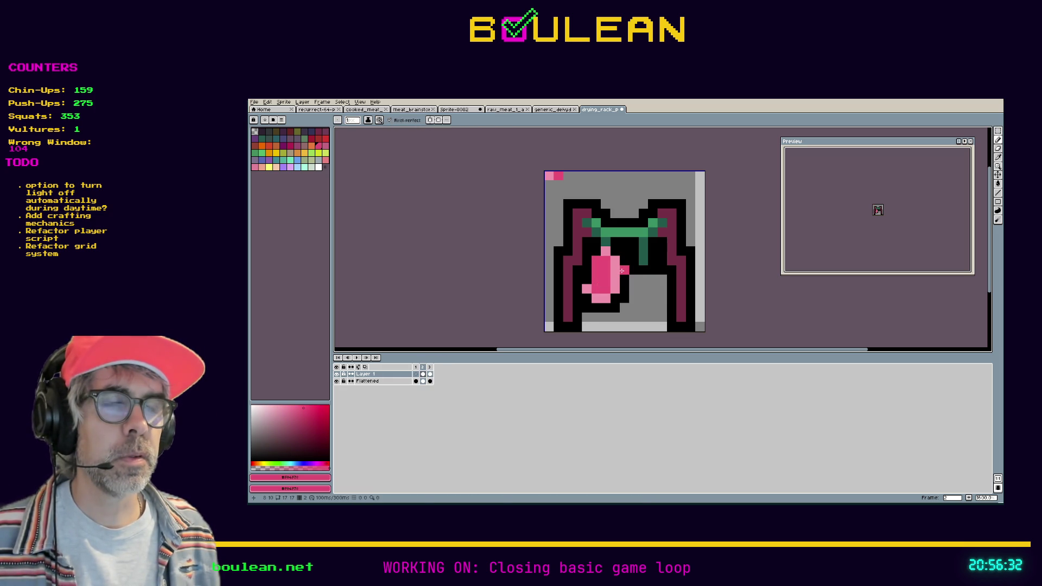
Step: Sample the light pink highlight from the strip and compare frame 2 with frame 3
key("i")
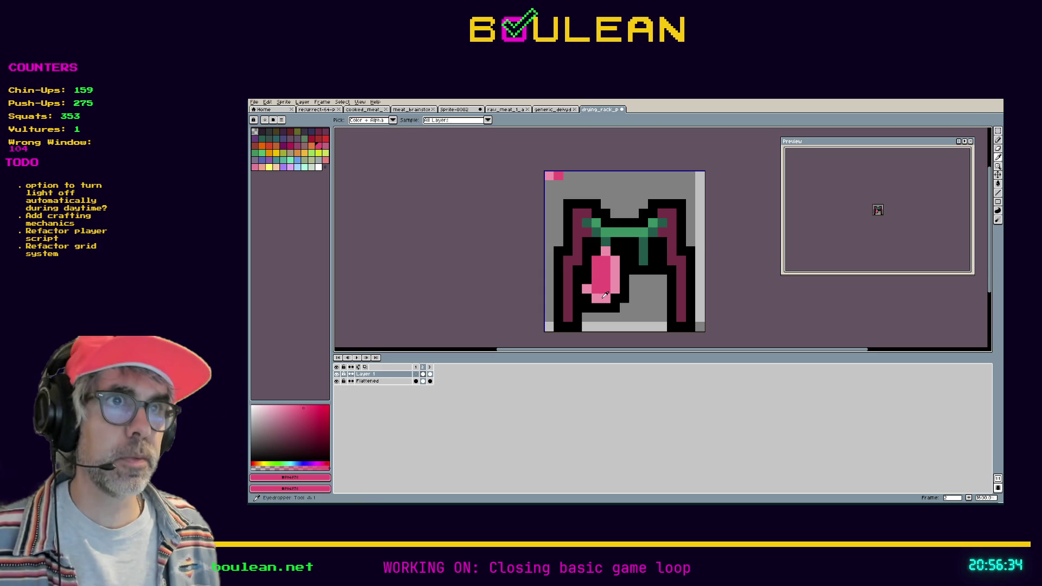
left_click(606, 295)
key("b")
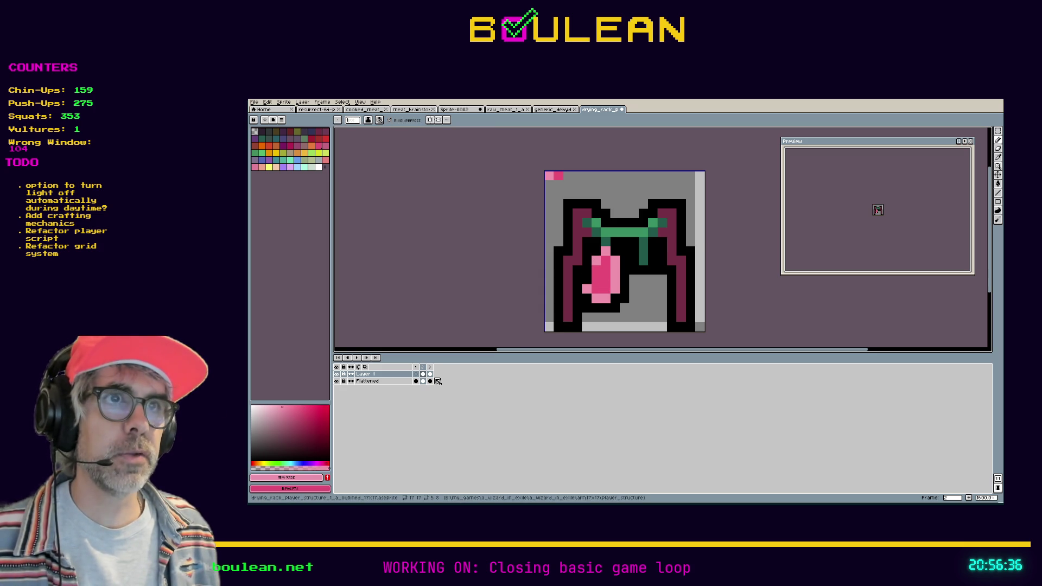
left_click(431, 375)
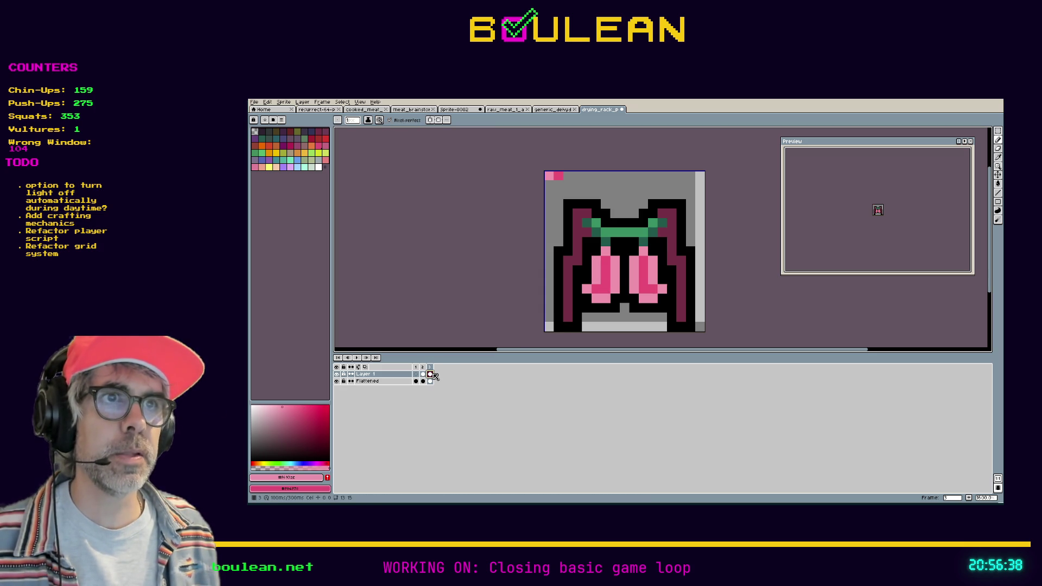
left_click(423, 374)
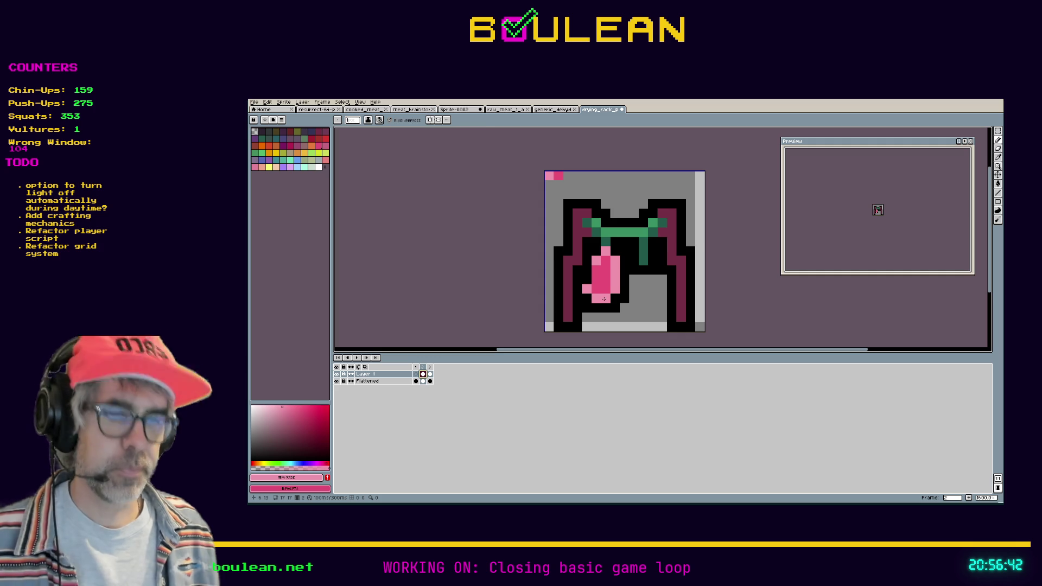
Step: Select the pink strip from frame 2 and move it into place on frame 3
key("m")
left_click_drag(620, 304, 581, 246)
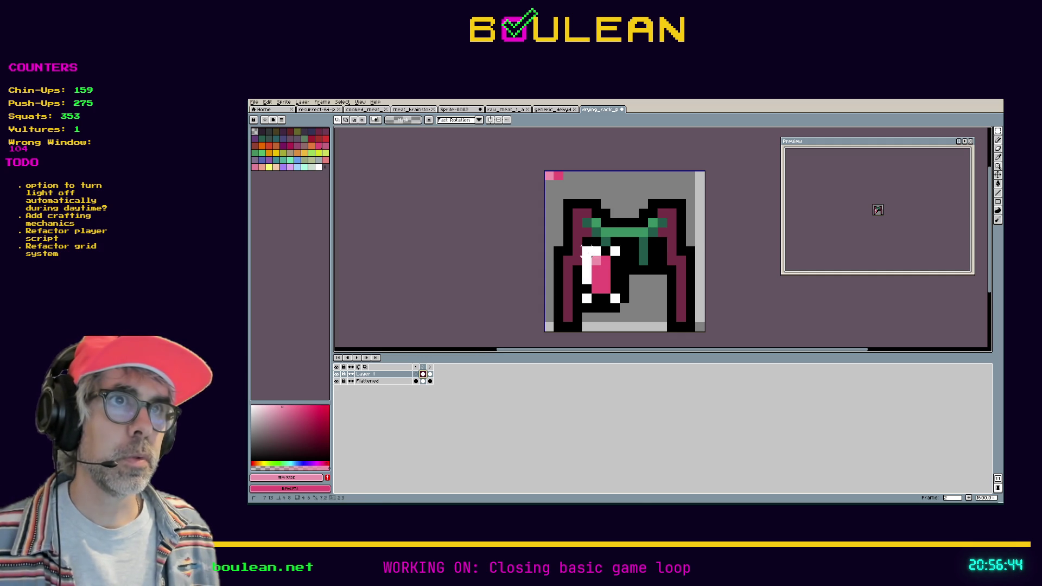
key("Right")
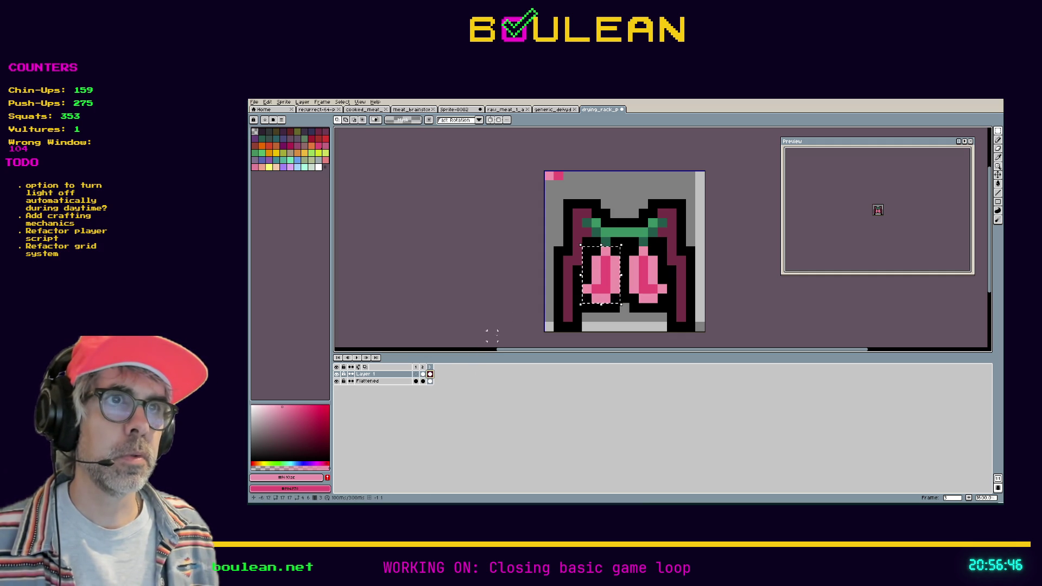
left_click_drag(595, 299, 609, 297)
key("ctrl+d")
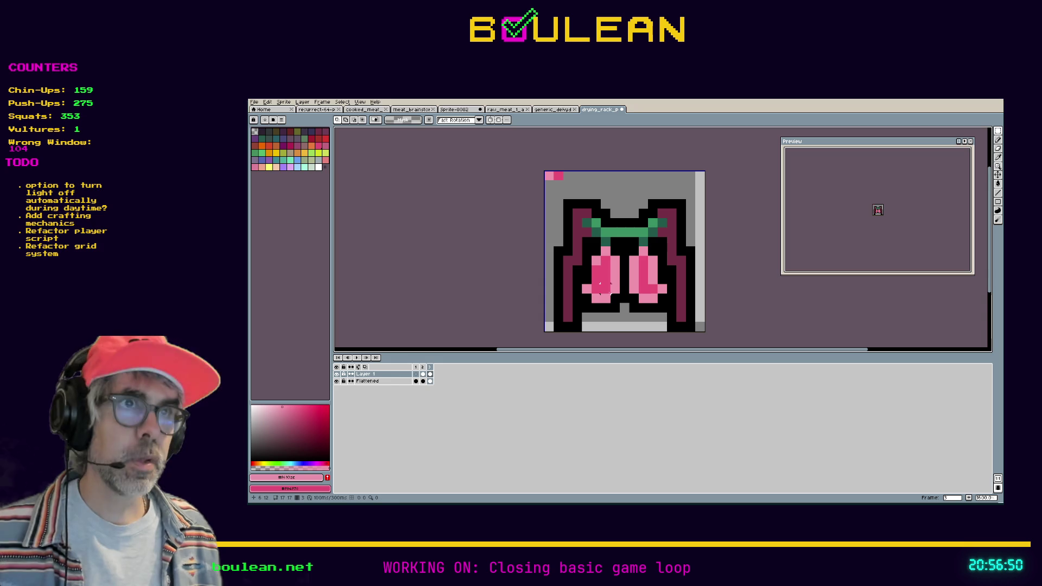
Step: Paste a copy of the strip, move it right along the crossbar, and mirror it horizontally
key("ctrl+v")
mouse_move(601, 301)
left_mouse_down()
mouse_move(619, 280)
mouse_move(648, 280)
left_mouse_up()
key("shift+h")
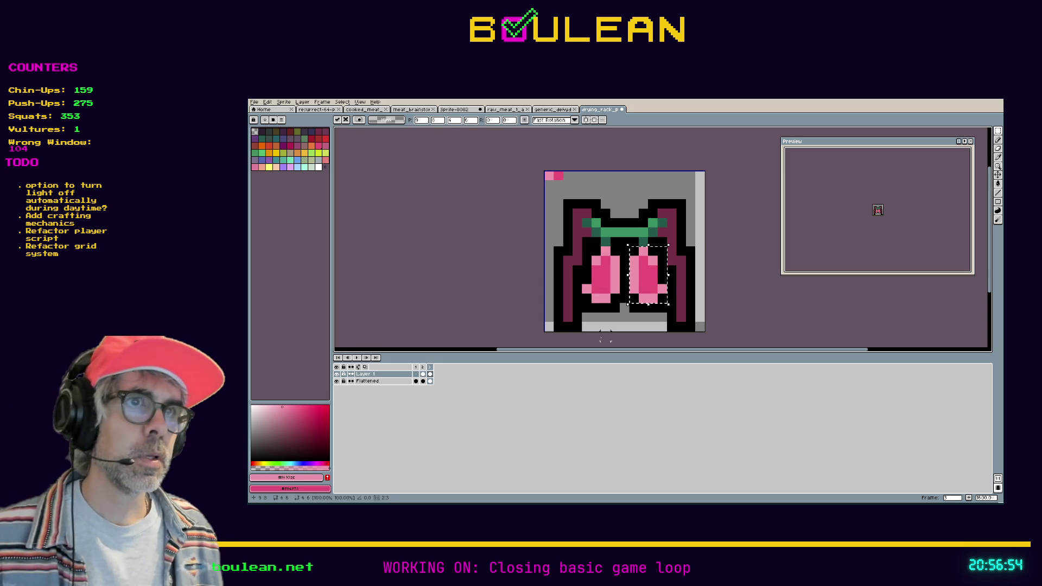
key("Return")
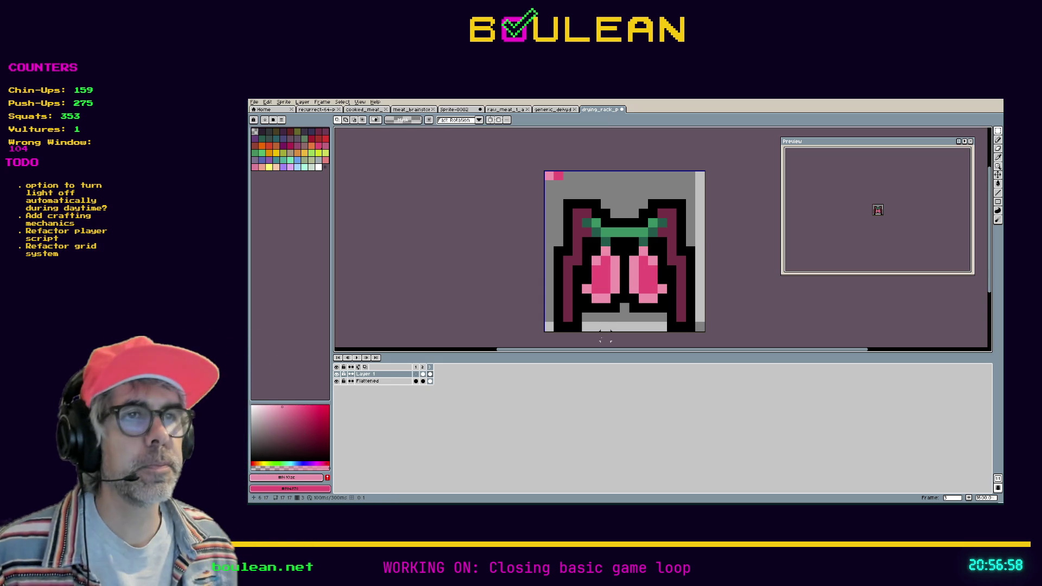
Step: Sample black from the outline and add a black pixel below the meat strips
key("i")
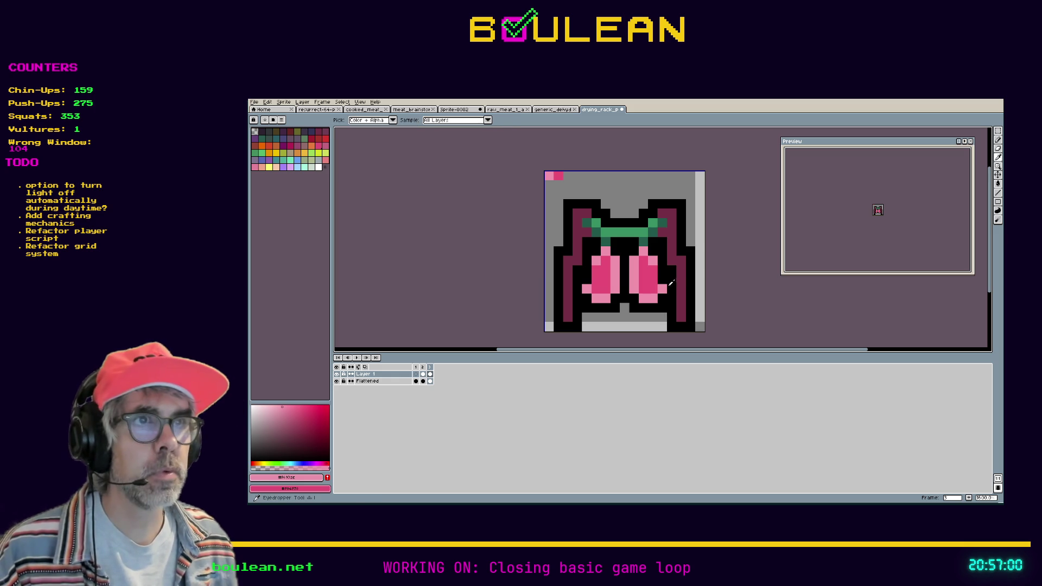
key("b")
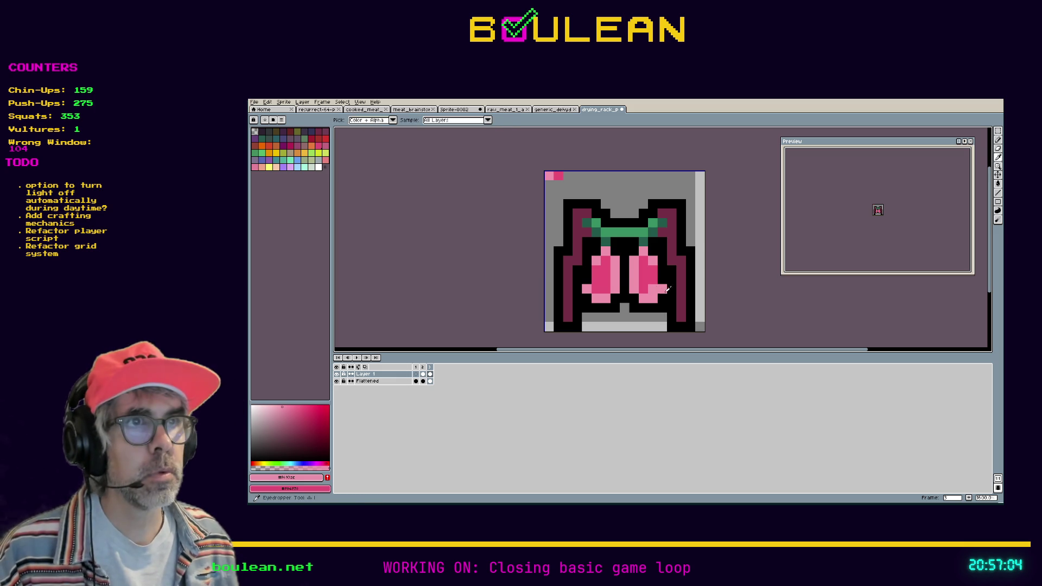
left_click(662, 292, "alt")
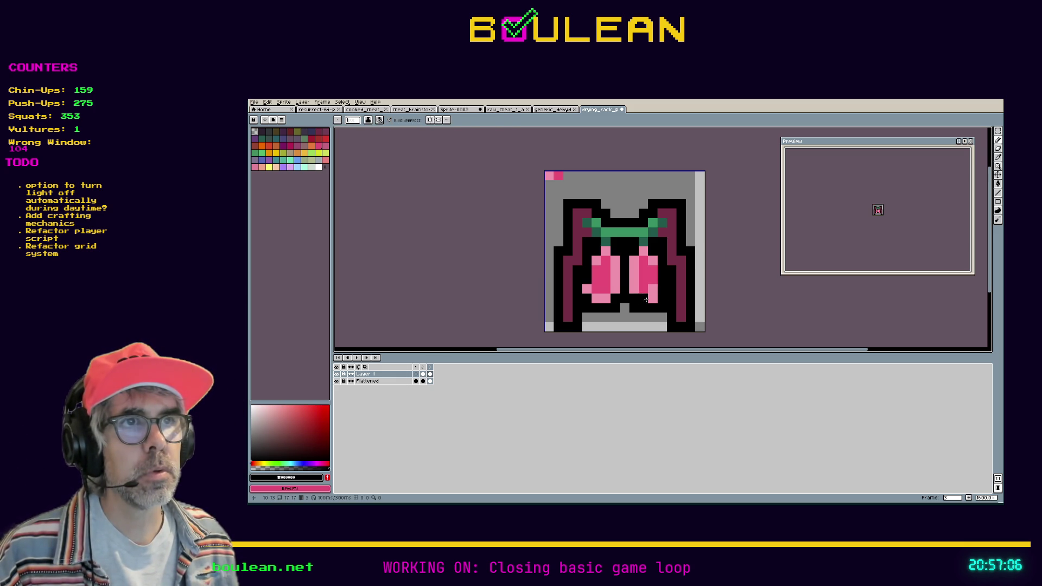
left_click(654, 295, "alt")
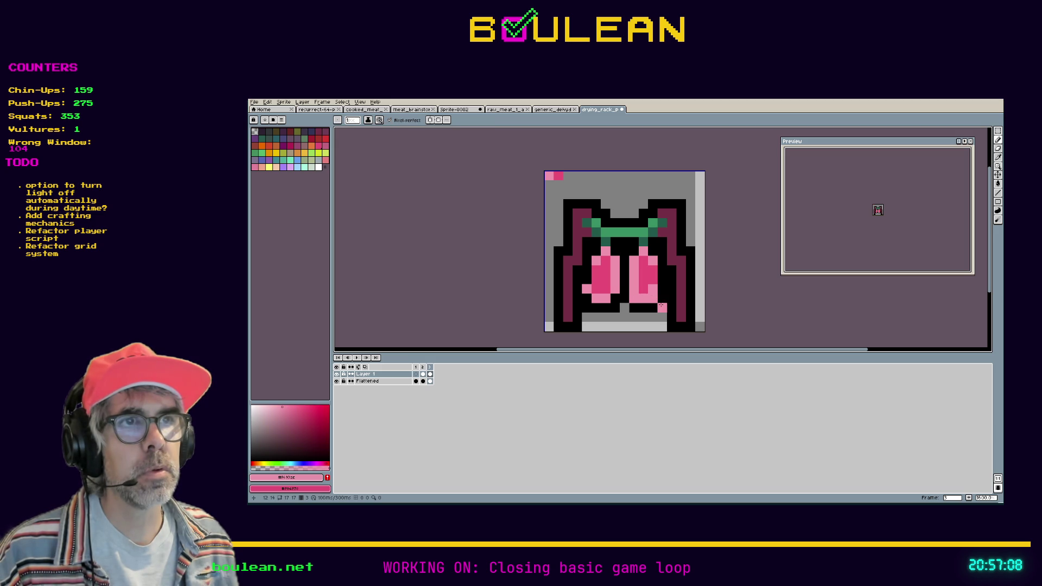
left_click(647, 300, "alt")
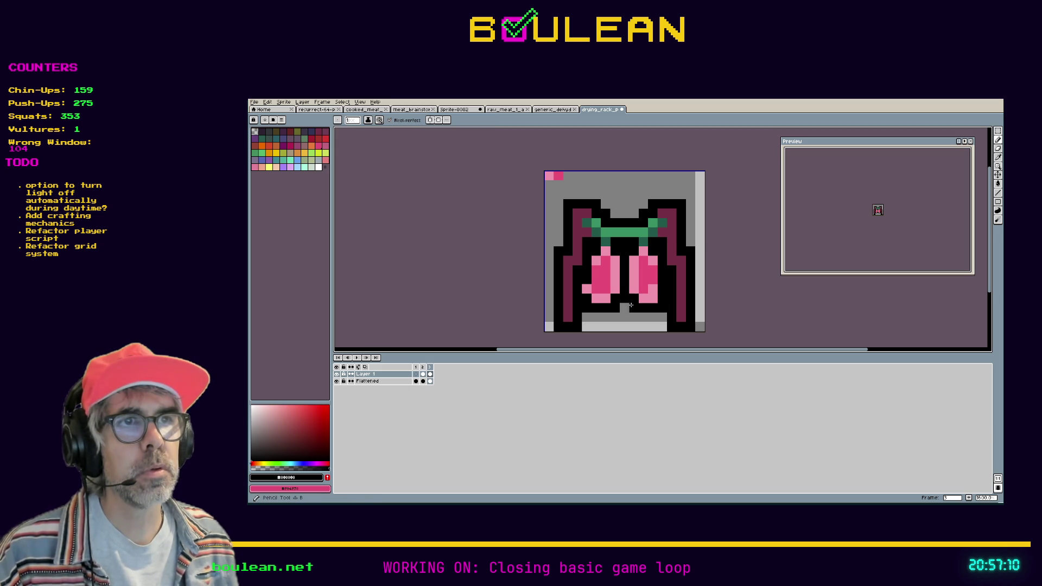
left_click(596, 328)
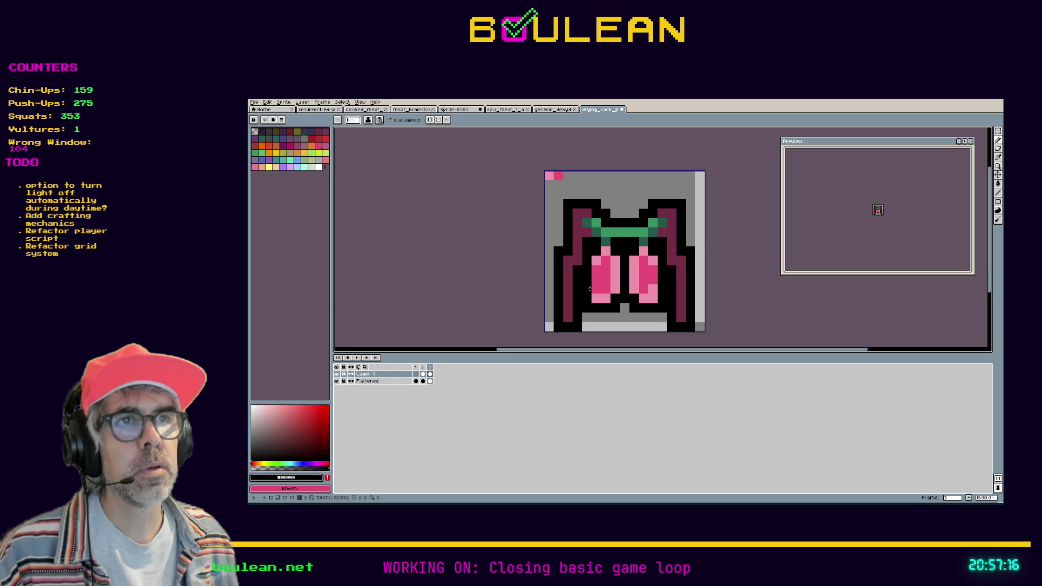
Step: Add a pink pixel on the rack's lower-left outline, then marquee-select the left strip
left_click(596, 291, "alt")
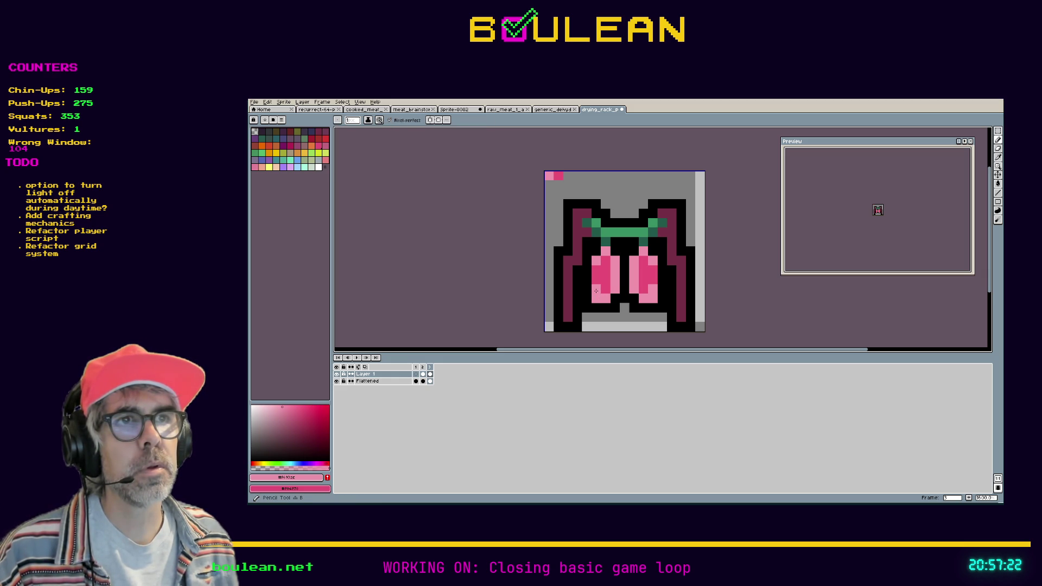
left_click(568, 307)
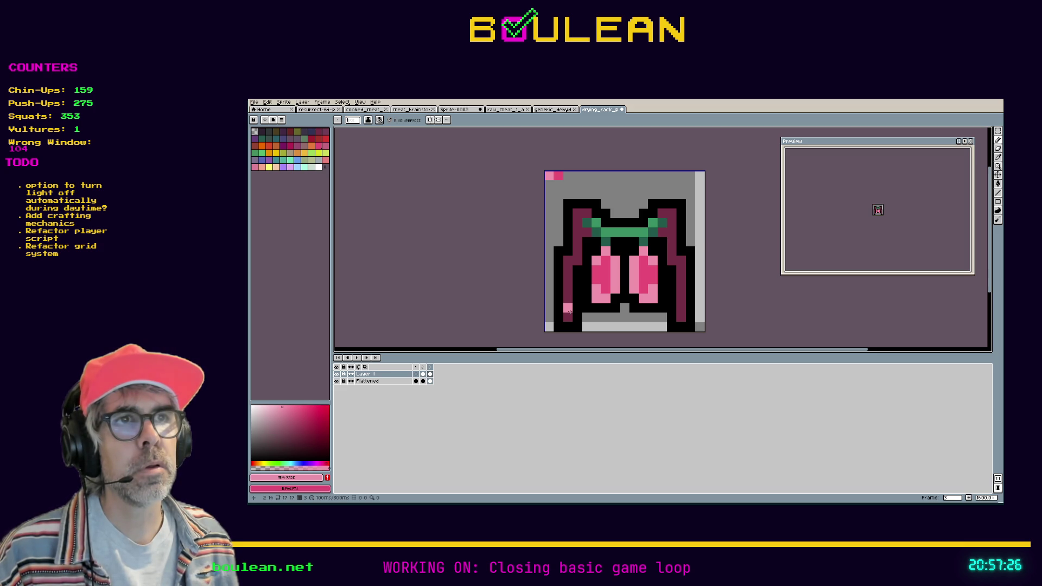
key("m")
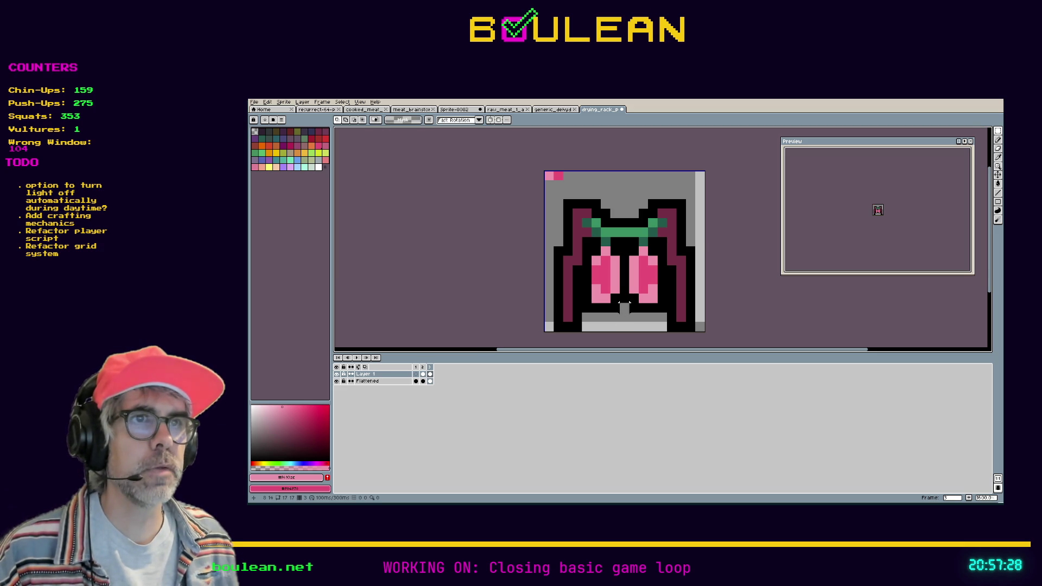
left_click_drag(618, 303, 591, 245)
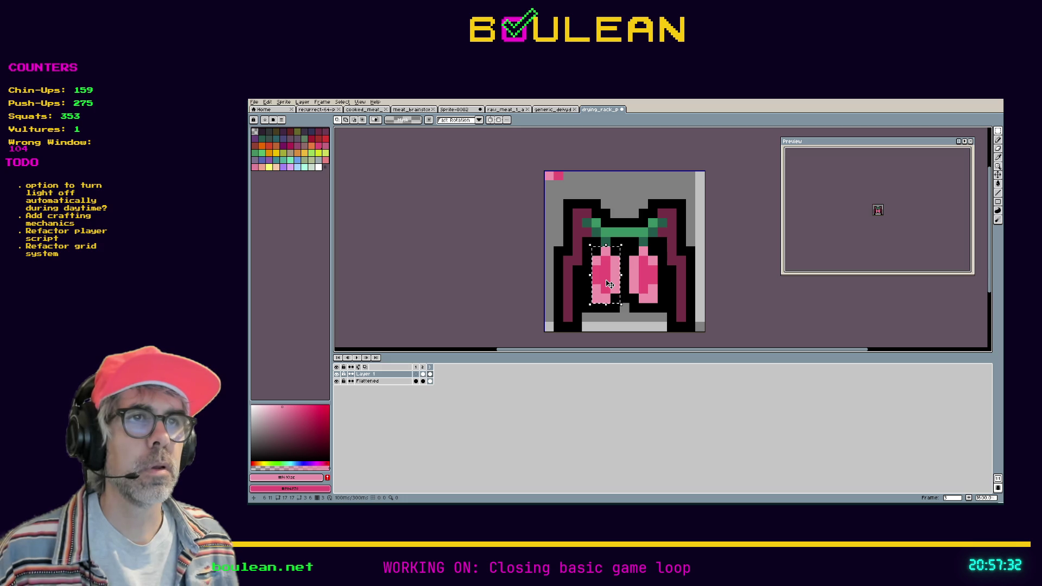
Step: Try black pixels on the pink strips, then undo them
left_click(609, 283)
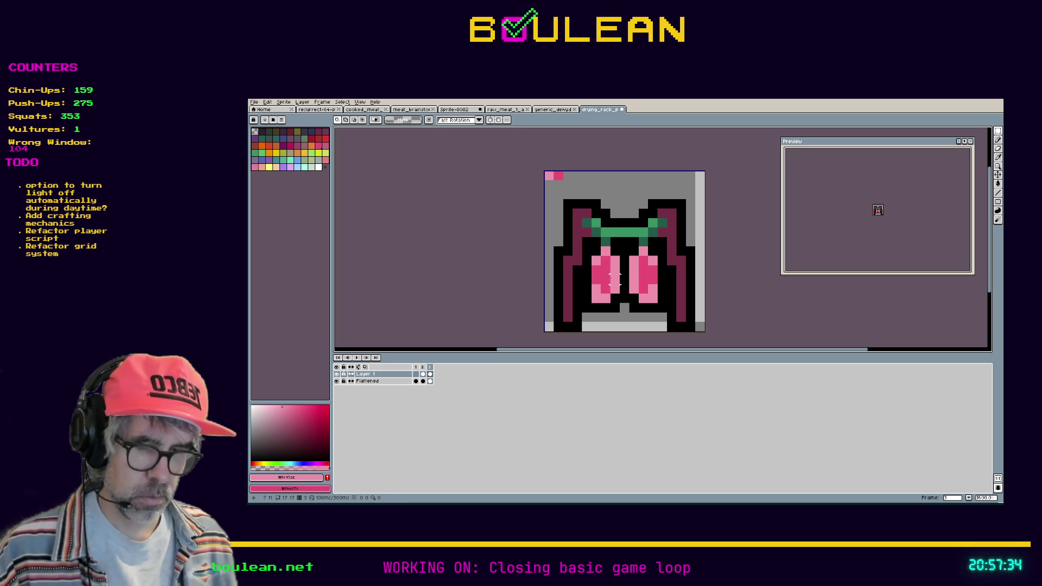
key("b")
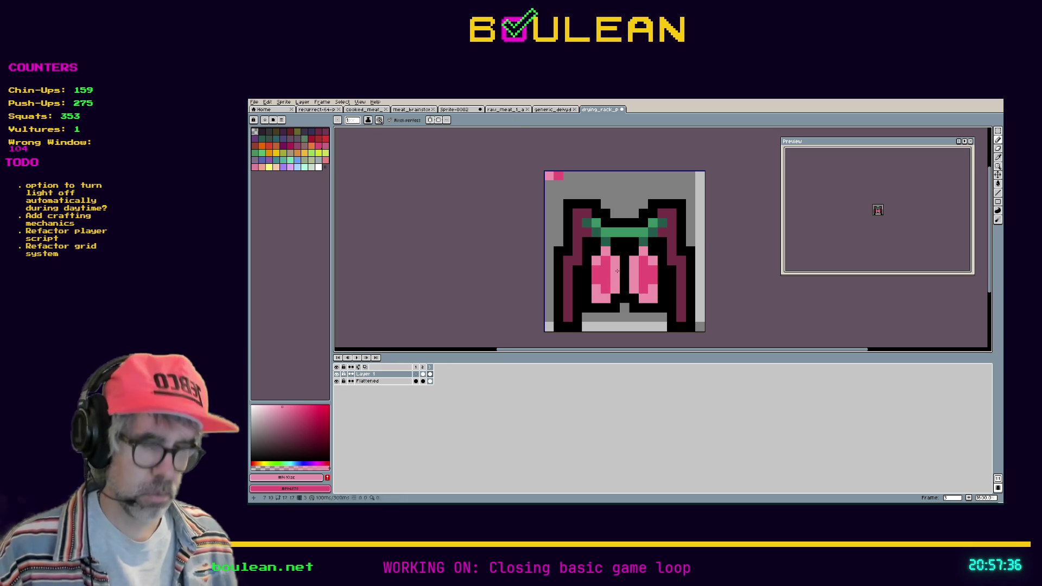
left_click(616, 271, "alt")
left_click(615, 274)
left_click(634, 269)
key("ctrl+z")
key("ctrl+z")
key("ctrl+z")
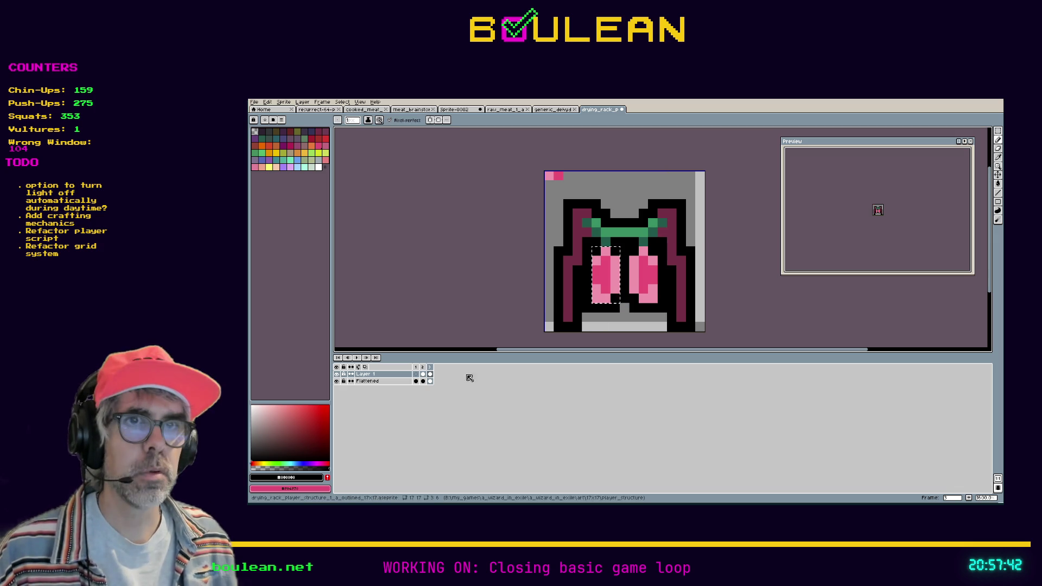
Step: Return to frame 2 and commit the transform of its single strip
left_click(423, 373)
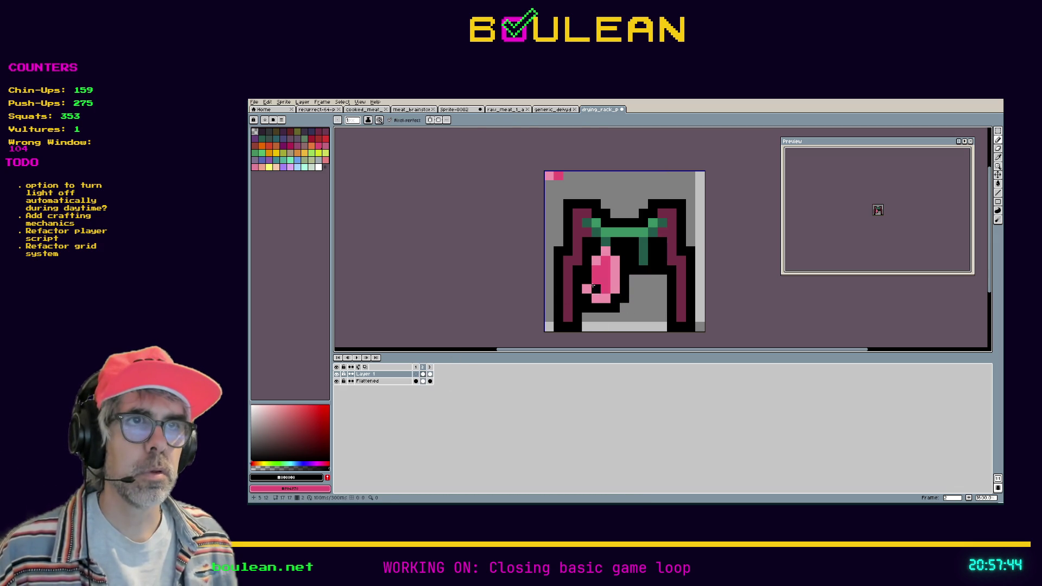
left_click(608, 301)
key("Return")
key("b")
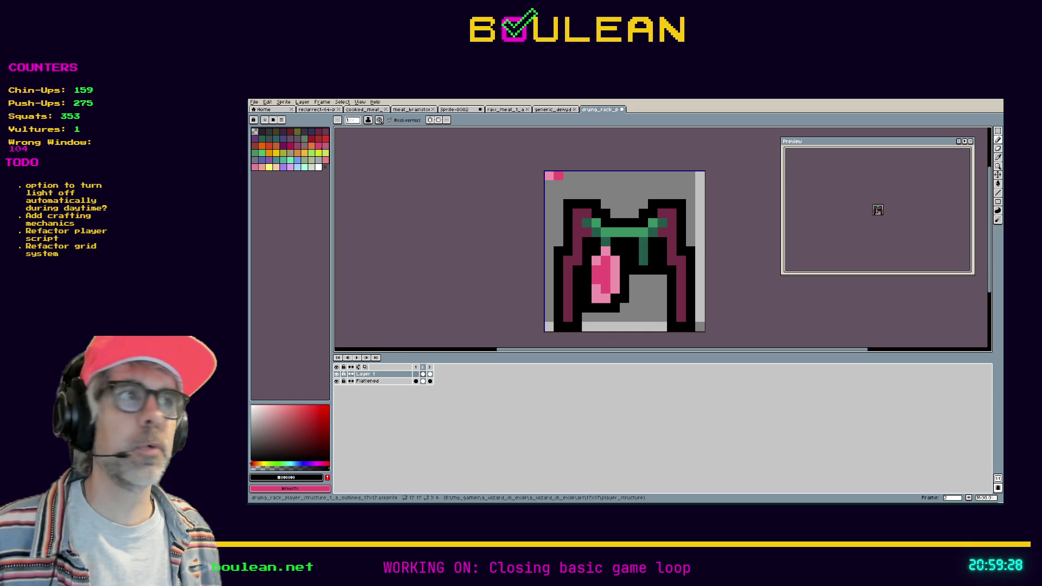
Step: Switch from Aseprite to the Godot editor showing food_item_res.gd
key("alt+Tab")
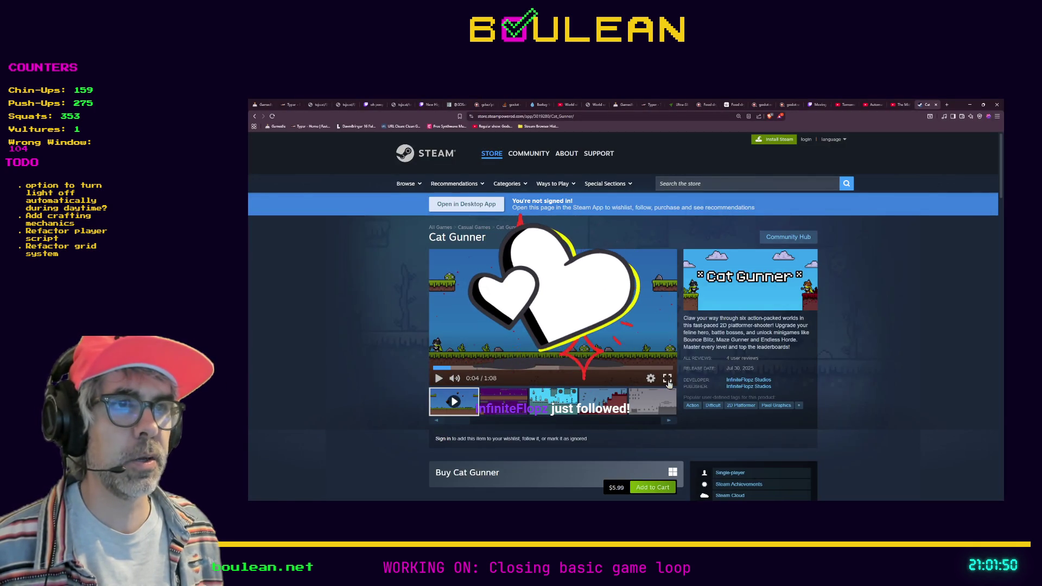
Step: Play the Cat Gunner trailer fullscreen from the start to 1:08, then exit fullscreen
left_click(667, 377)
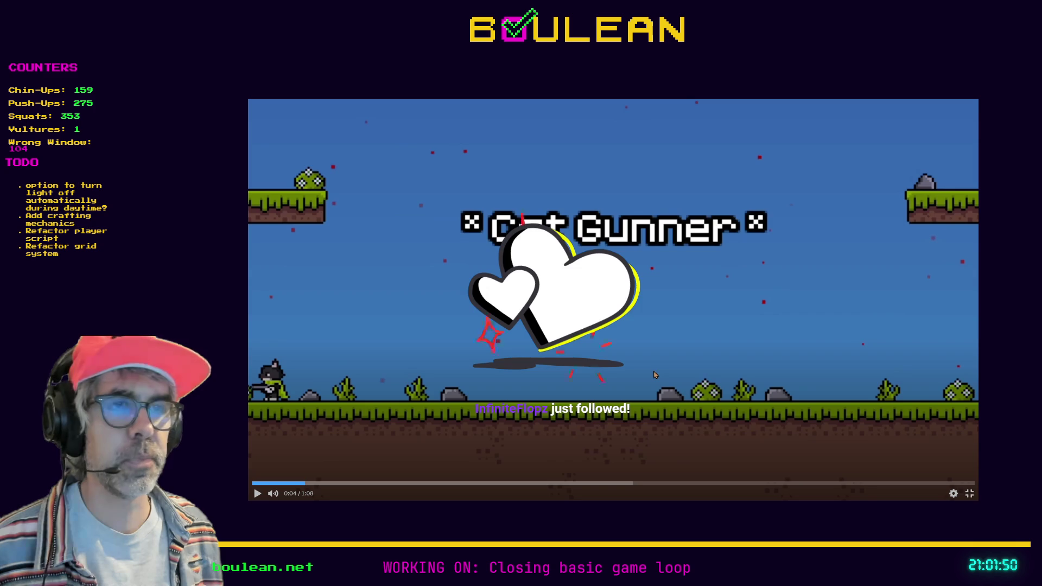
left_click(255, 484)
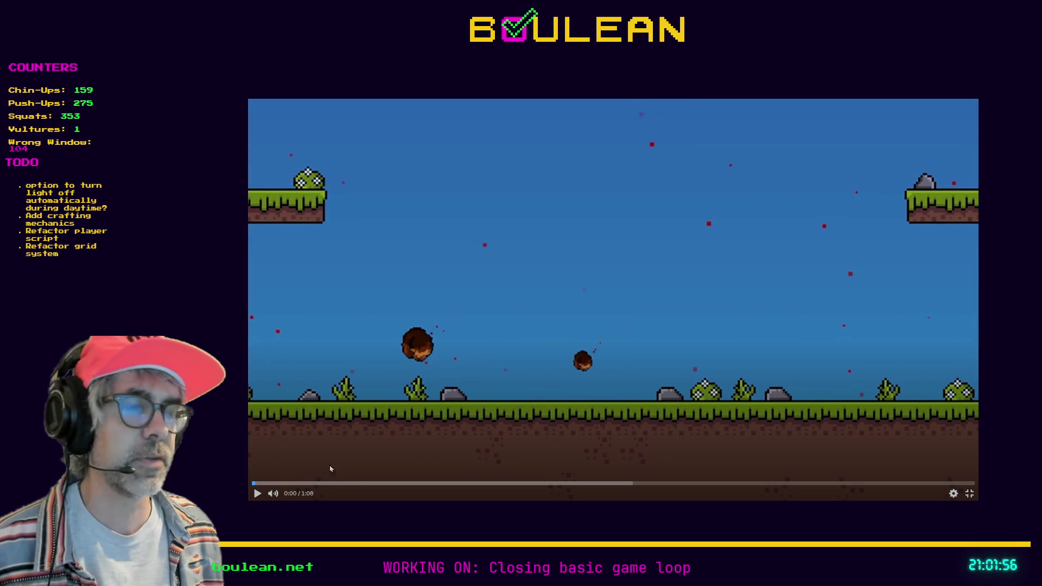
left_click(257, 494)
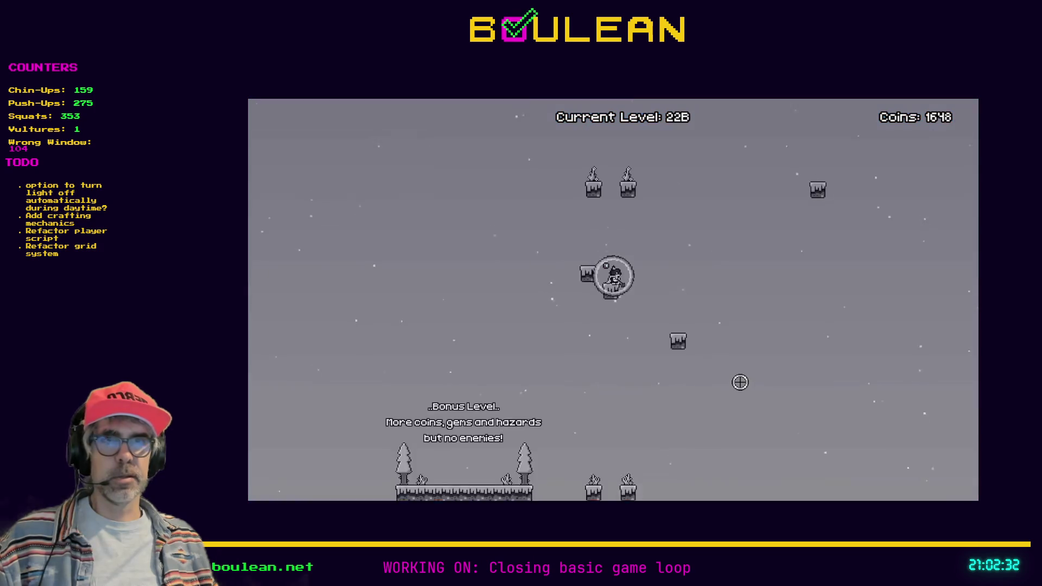
mouse_move(524, 369)
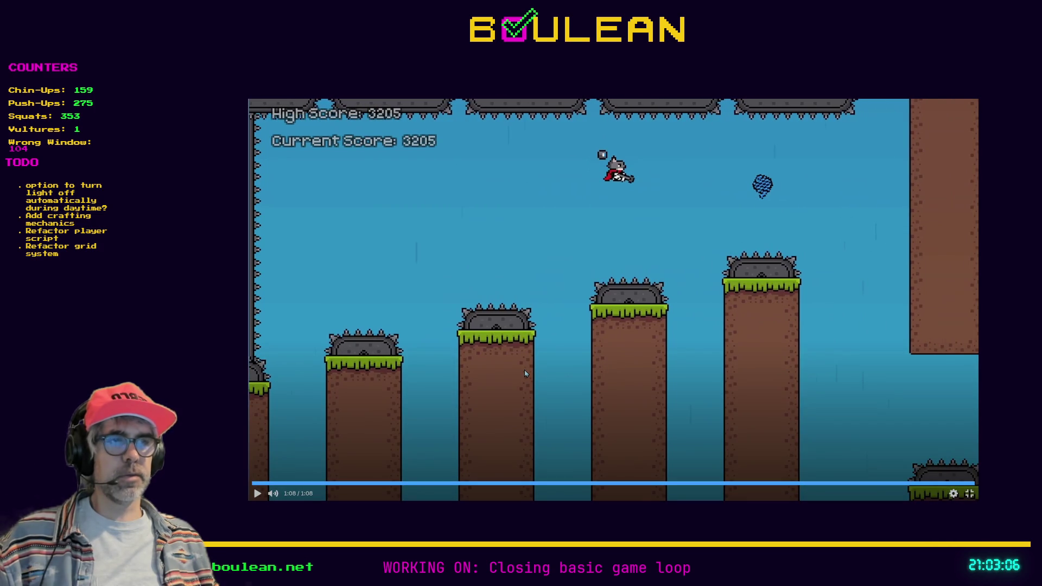
left_click(970, 493)
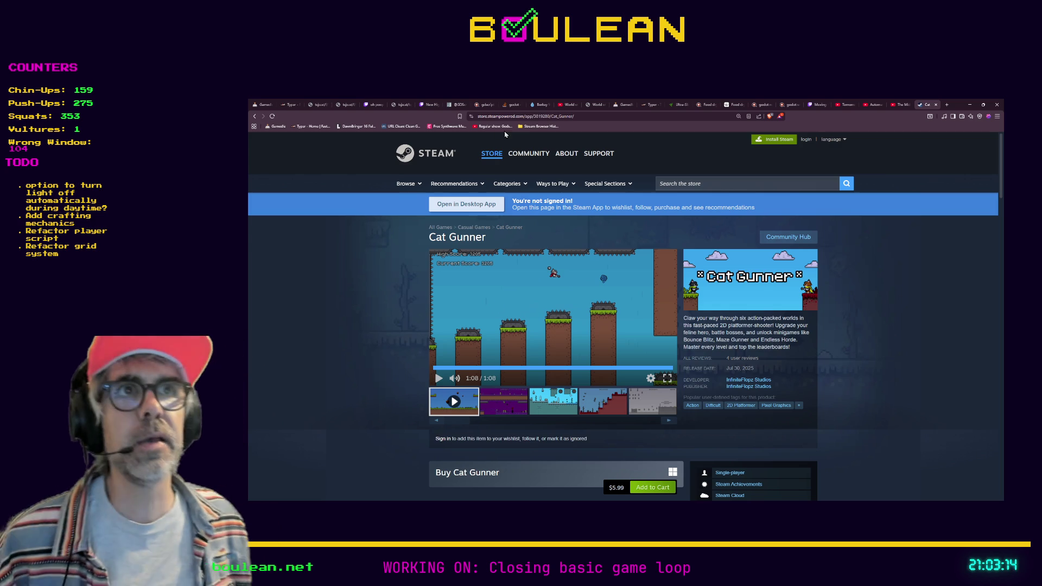
Step: Select the Cat Gunner store page's URL in the browser address bar
left_click(510, 116)
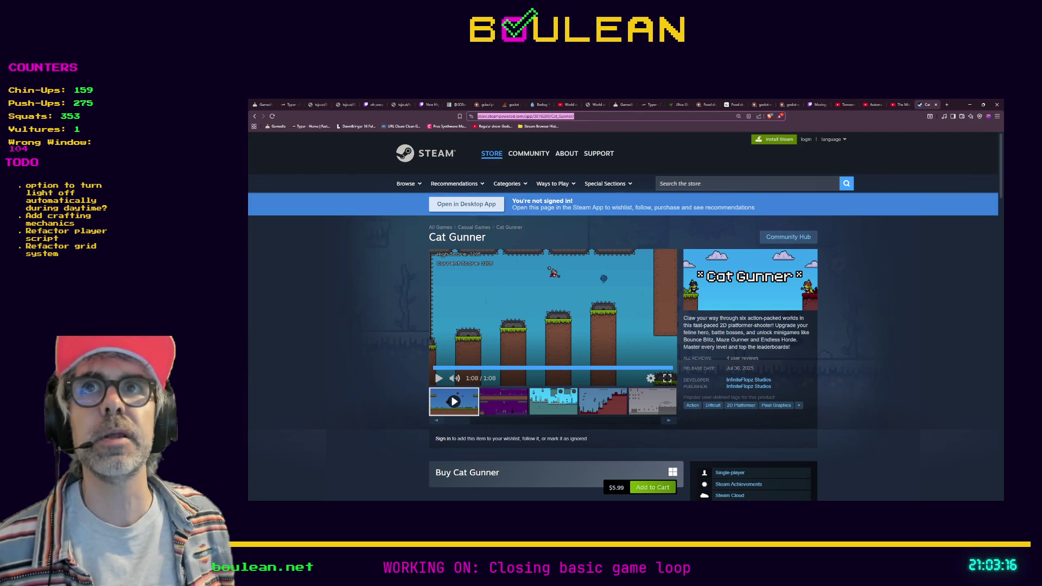